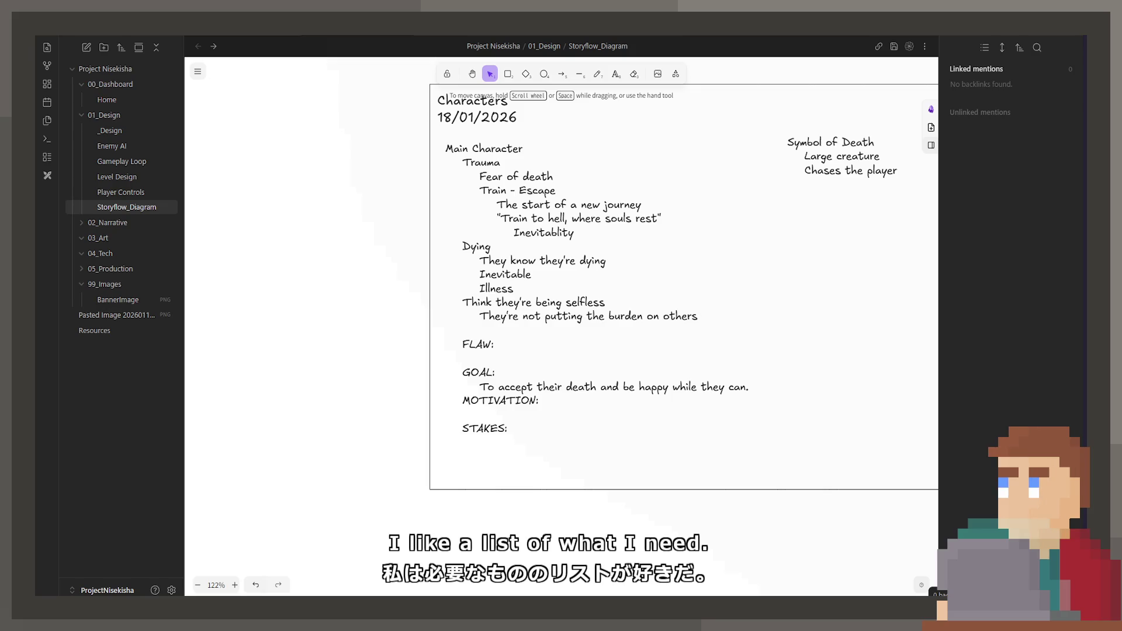
- Edit the Characters notes, adding an indented blank line under STAKES
left_click(609, 402)
double_click(596, 354)
left_click(596, 347)
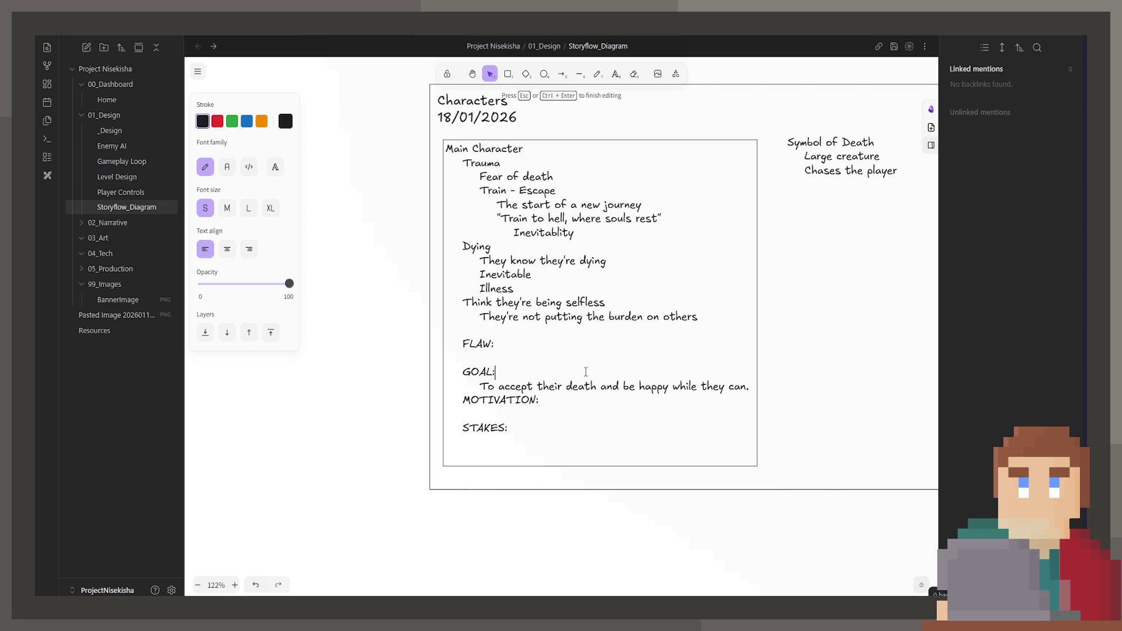
left_click(595, 396)
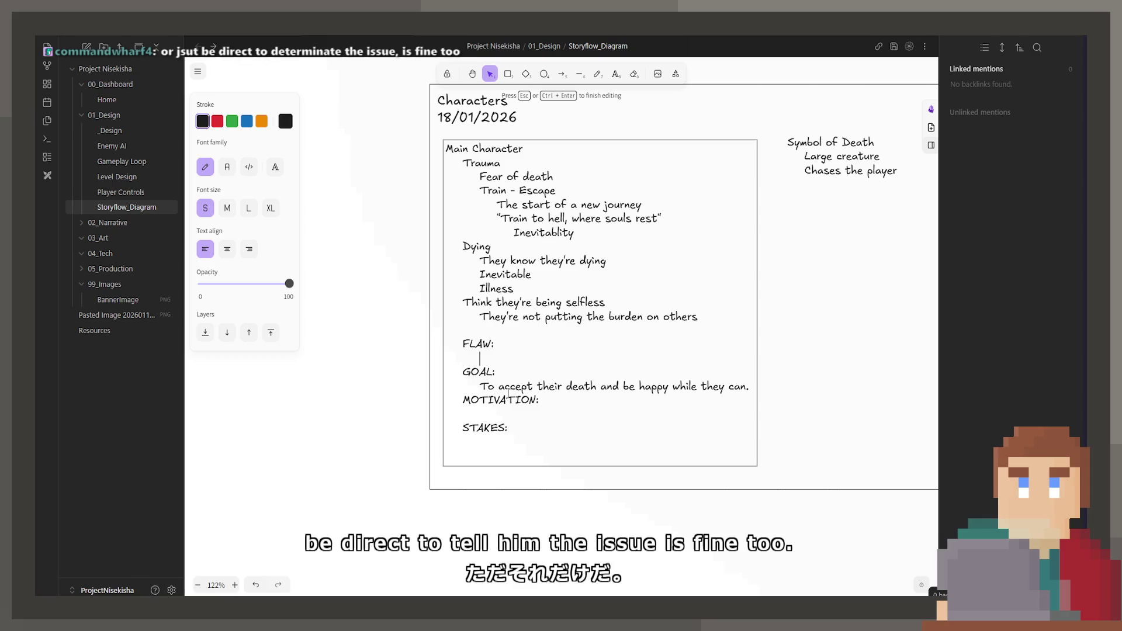
left_click(508, 429)
key("Return")
key("Tab")
key("Tab")
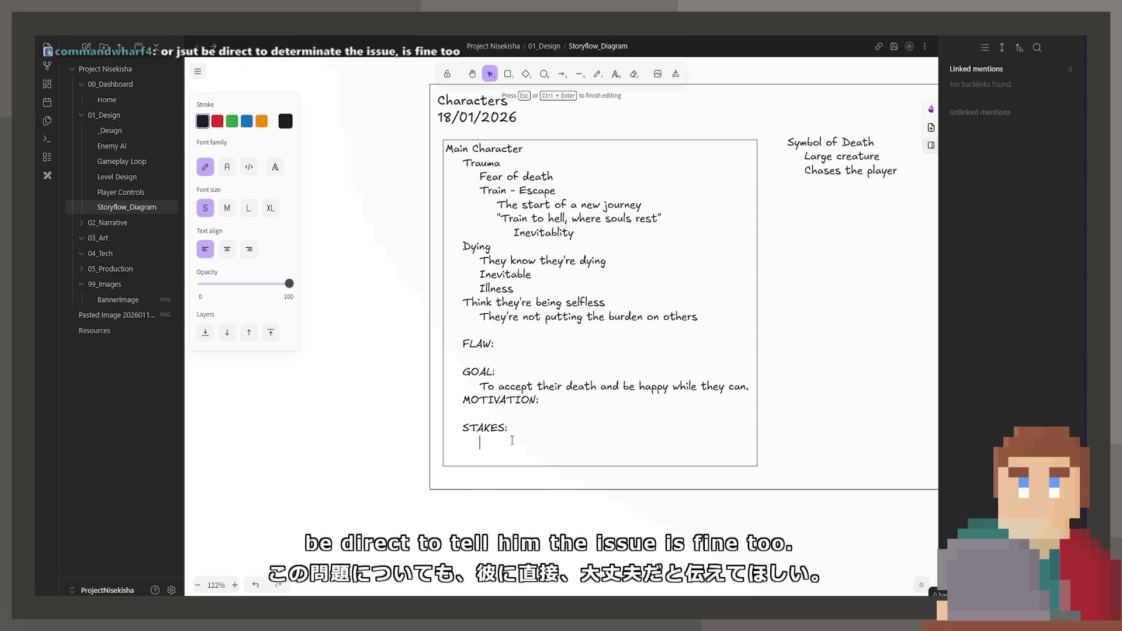
left_click(516, 354)
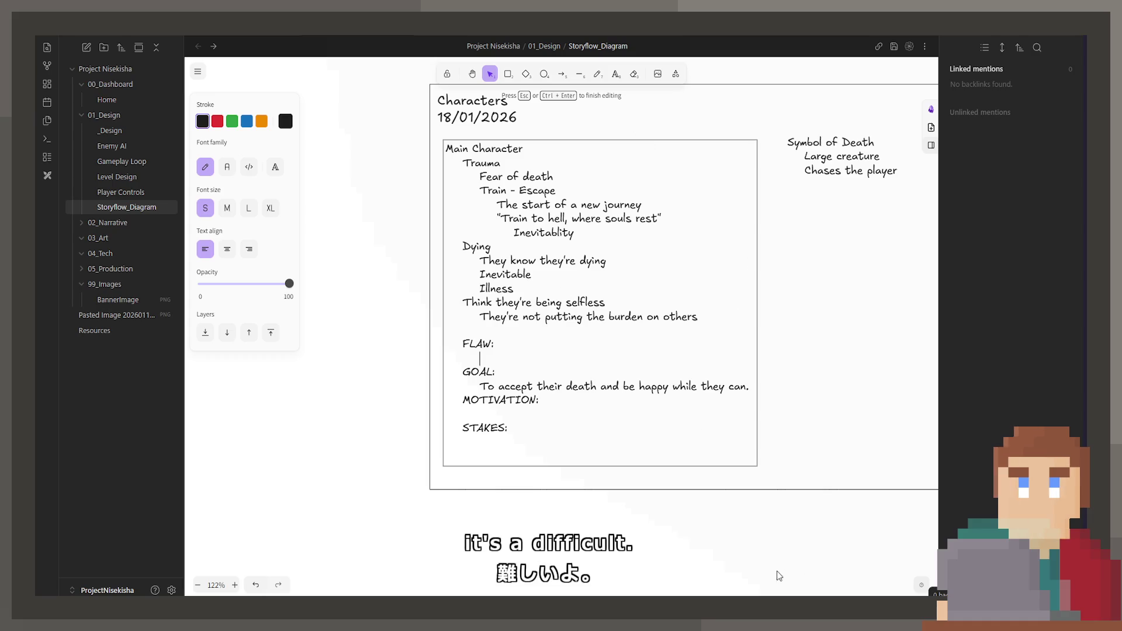
key("Escape")
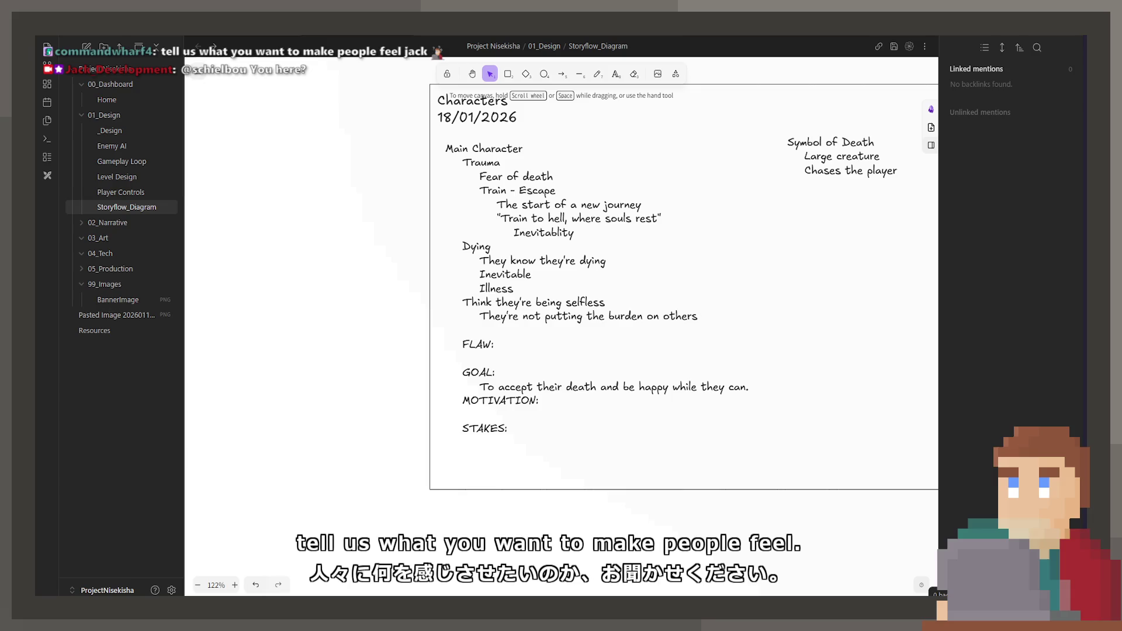
- Scroll to the Story Flow frame and open the Player's Emotions text, marking 'Curiosity'
scroll(720, 266, "down", 3)
scroll(370, 176, "right", 5)
scroll(370, 176, "down", 10)
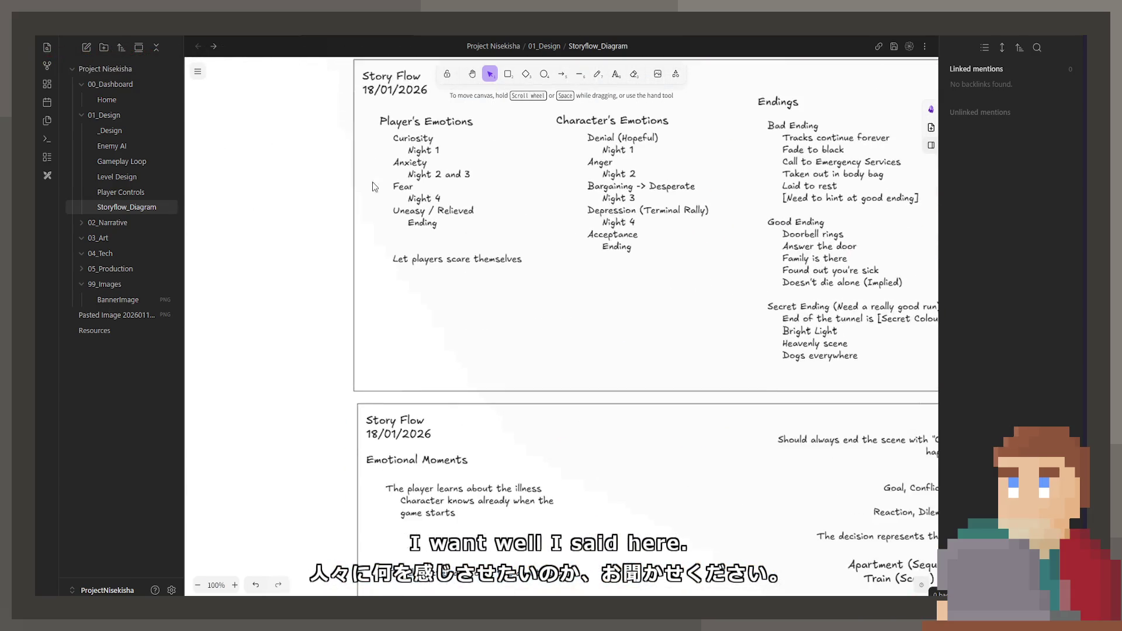
scroll(369, 175, "up", 3)
left_click(401, 264)
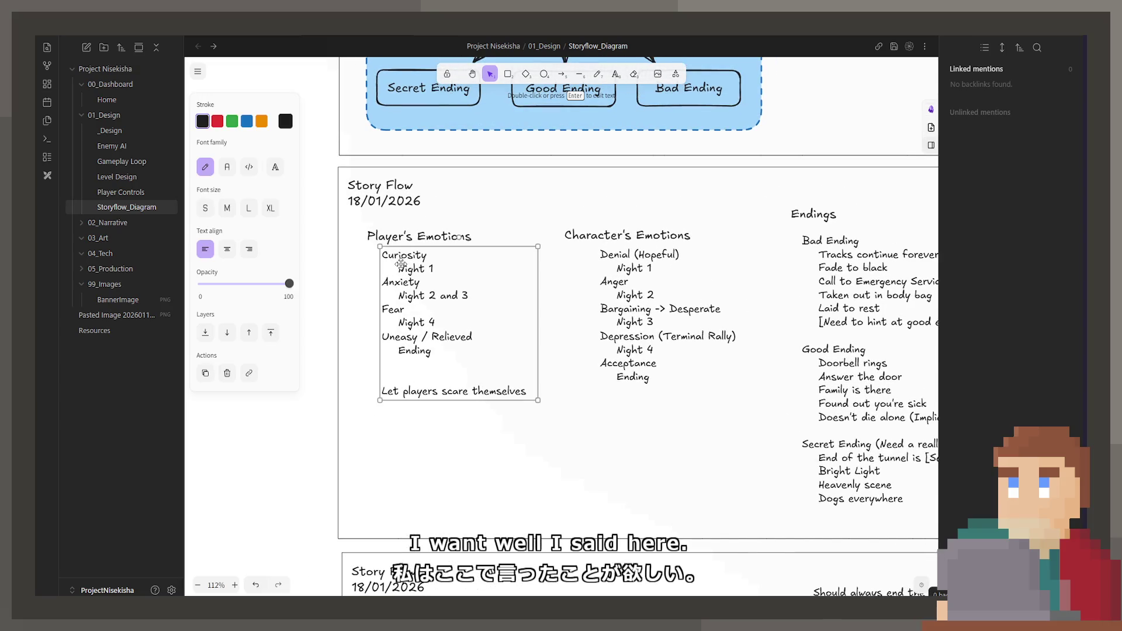
double_click(402, 257)
double_click(403, 258)
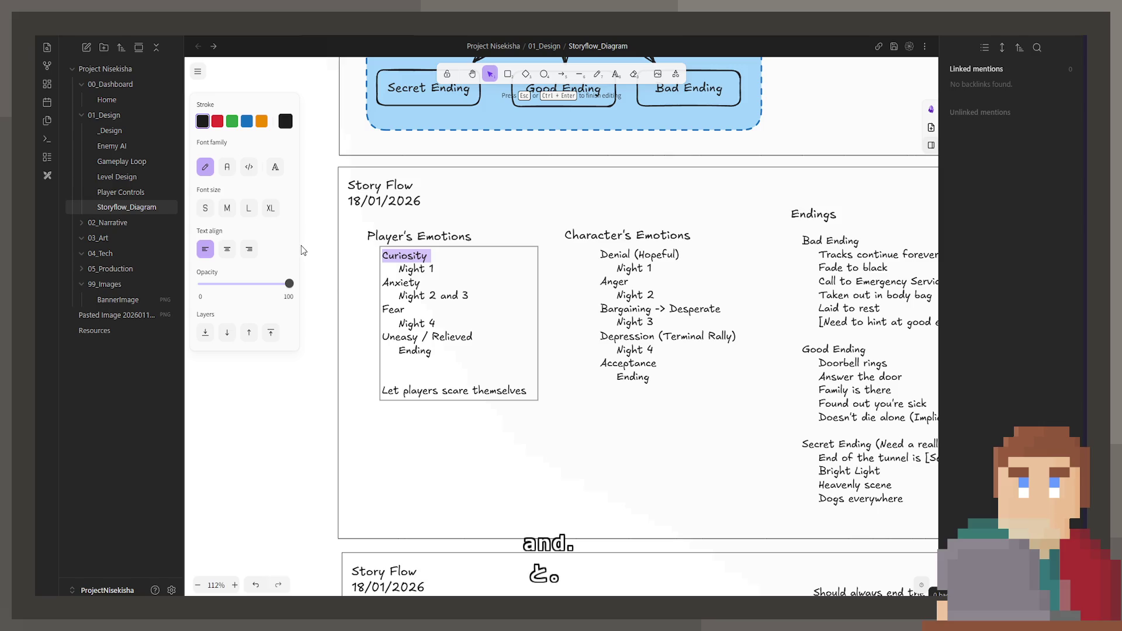
- Review 'Anxiety', 'Fear' and the 'Uneasy / Relieved' line, leaving the text unchanged
left_click(394, 283)
double_click(394, 282)
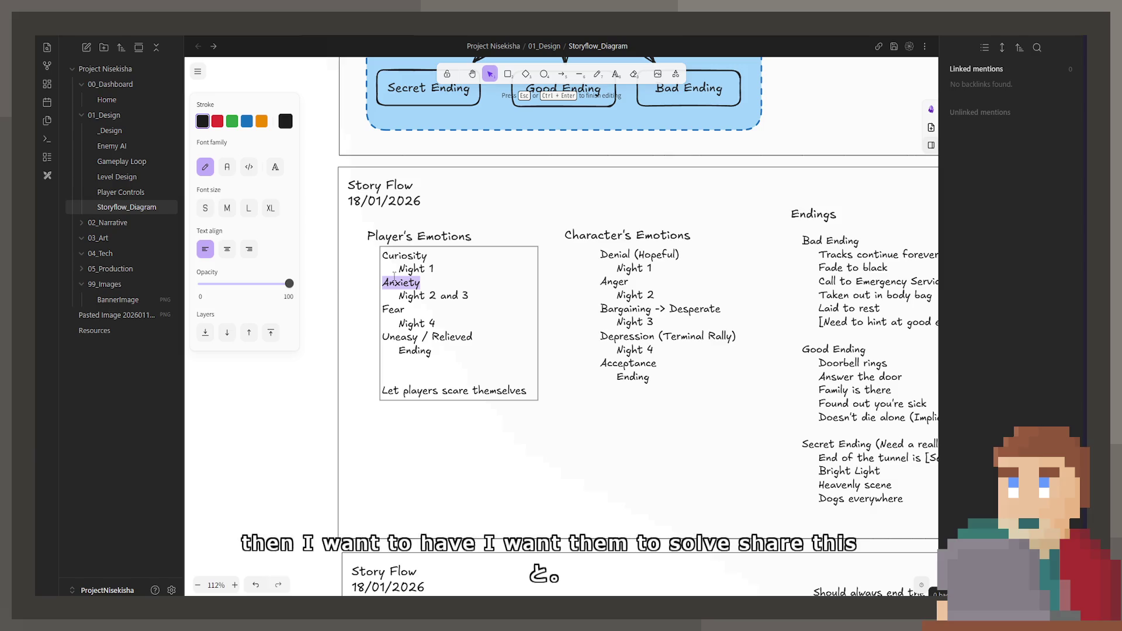
double_click(393, 309)
left_click(488, 337)
left_click(383, 337, "shift")
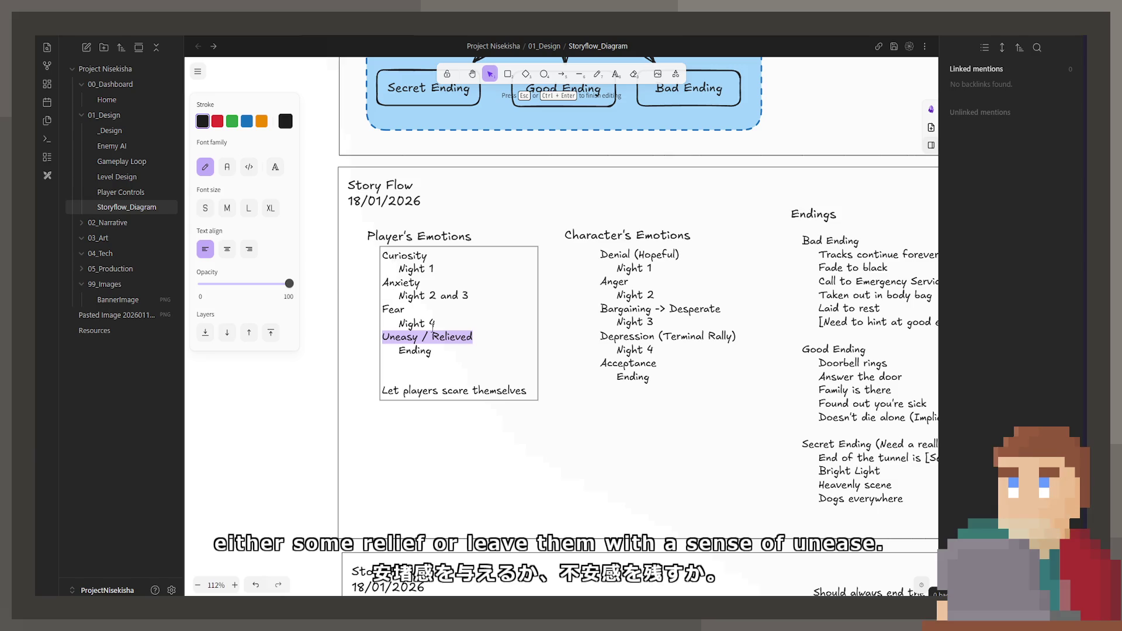
left_click(478, 430)
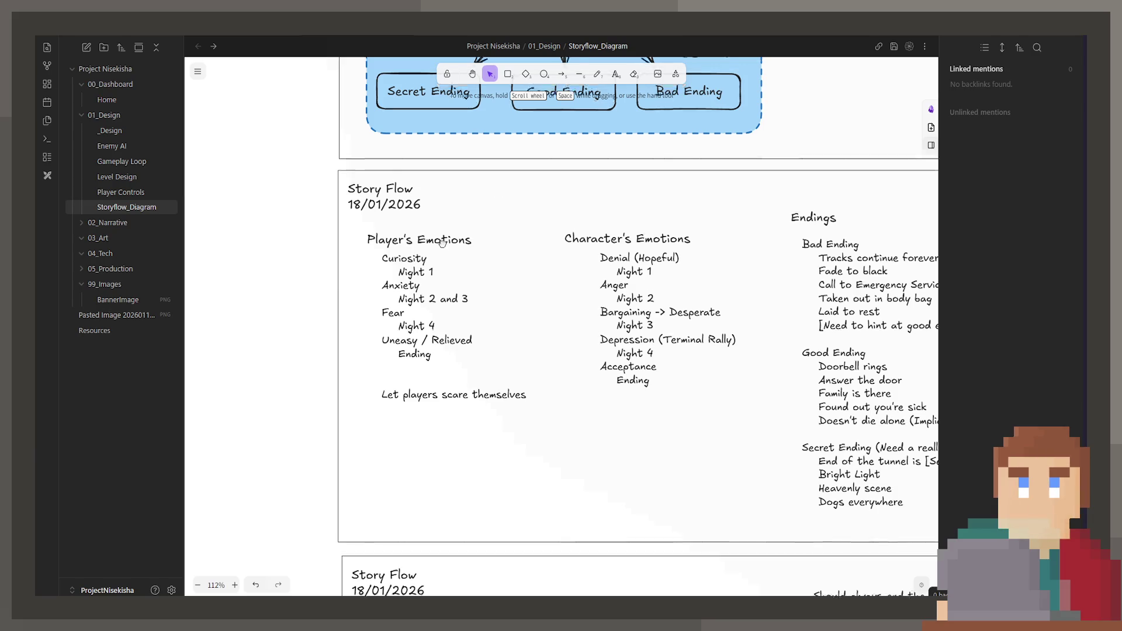
- Scroll the canvas up and left back to the Characters card
scroll(468, 426, "up", 15)
scroll(468, 426, "left", 7)
scroll(459, 401, "up", 1)
scroll(458, 401, "left", 5)
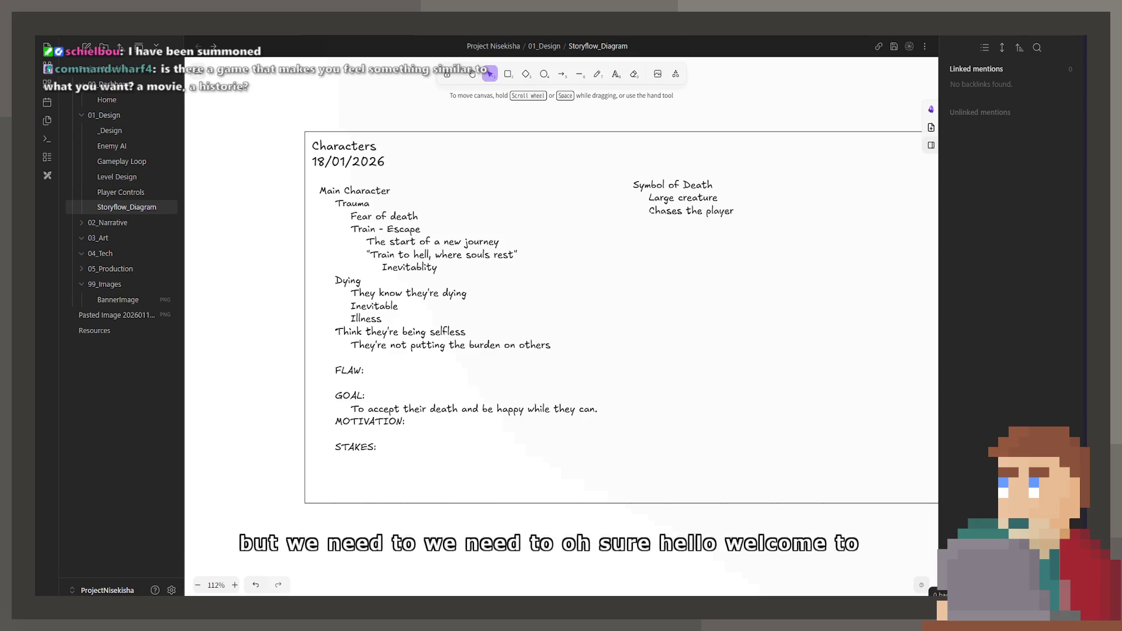
scroll(660, 353, "down", 3)
mouse_move(612, 430)
left_mouse_down()
mouse_move(668, 426)
mouse_move(641, 457)
left_mouse_up()
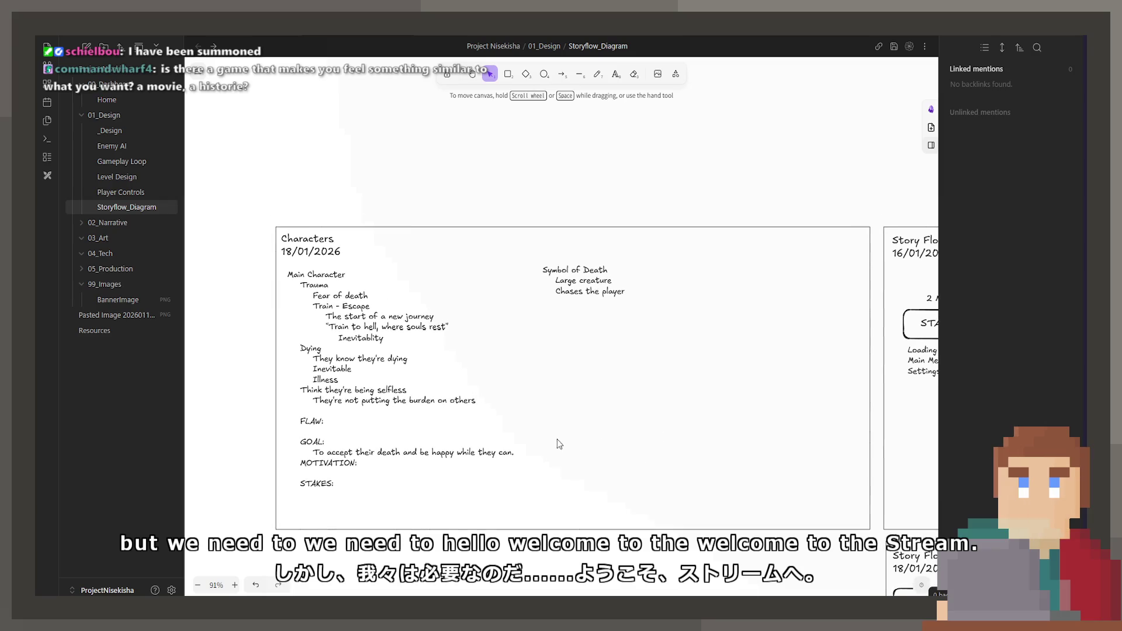
left_click_drag(556, 437, 554, 430)
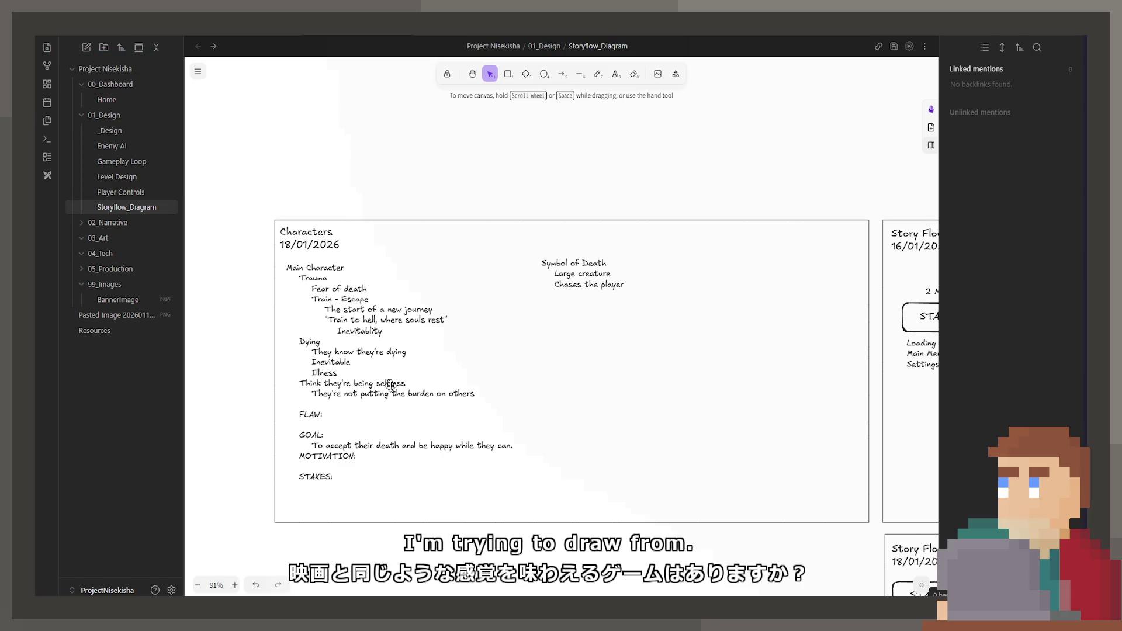
scroll(543, 426, "up", 2)
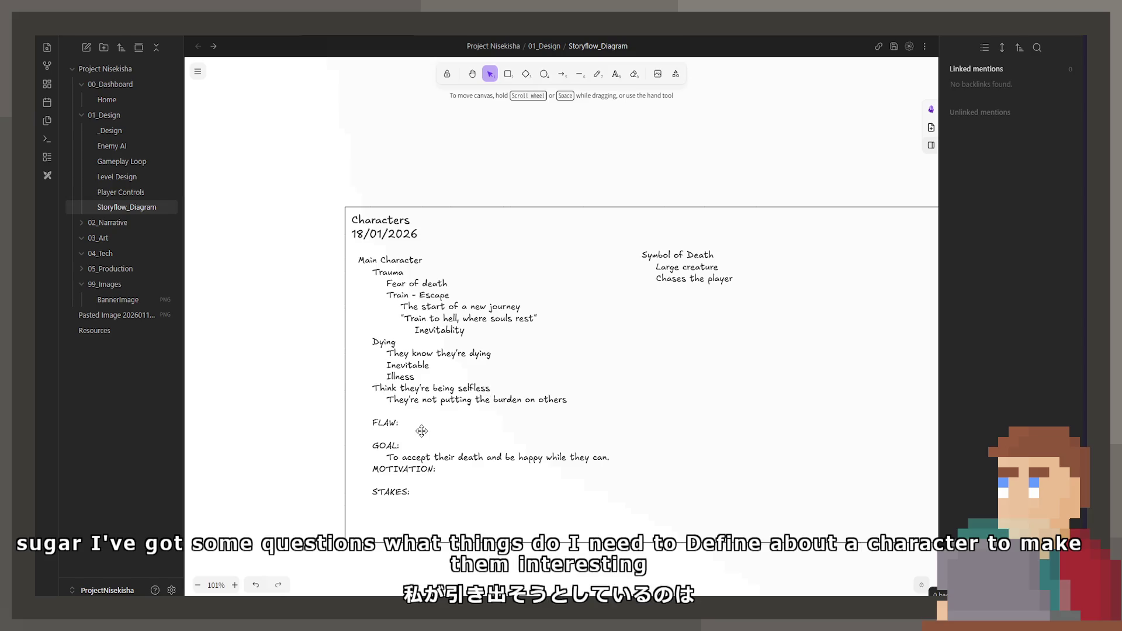
double_click(390, 422)
double_click(385, 423)
double_click(386, 445)
double_click(397, 468)
double_click(388, 492)
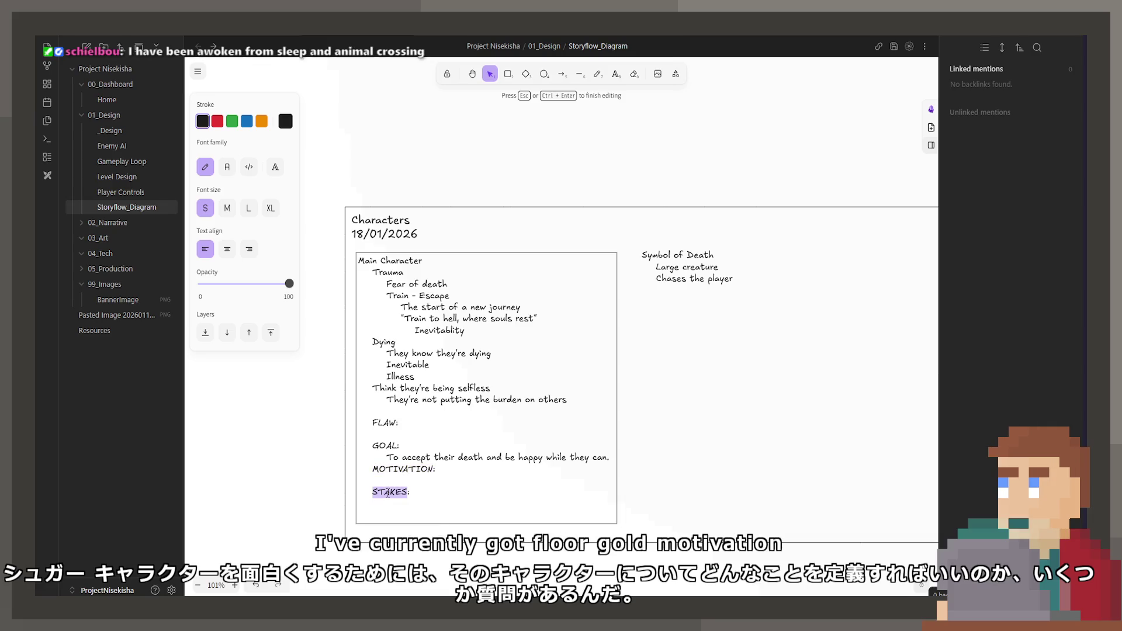
left_click(488, 560)
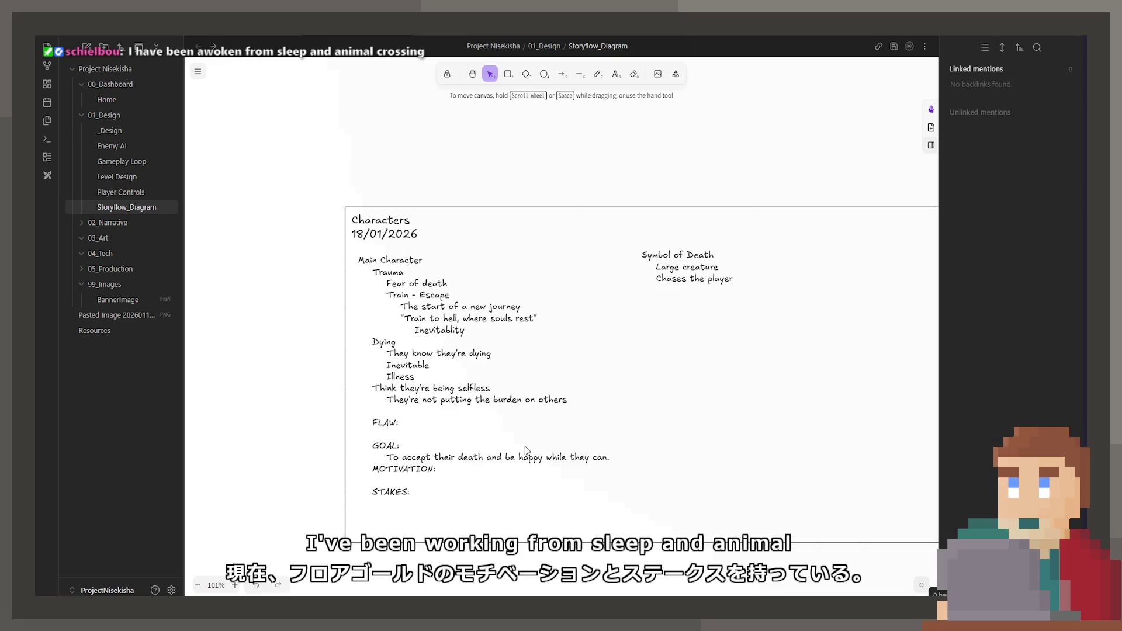
- Zoom out to Scene 2 and open its Player Experience text for editing
scroll(508, 430, "down", 3)
scroll(712, 446, "right", 4)
scroll(711, 446, "down", 2)
scroll(728, 434, "down", 3)
scroll(730, 429, "down", 3)
scroll(739, 425, "down", 4)
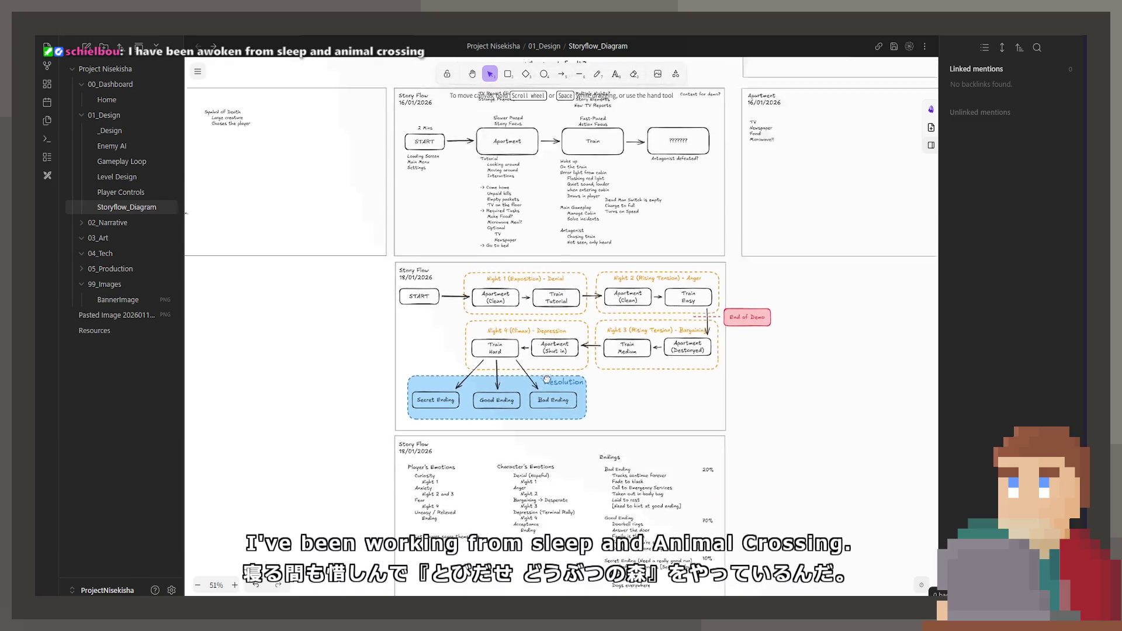
scroll(741, 424, "down", 10)
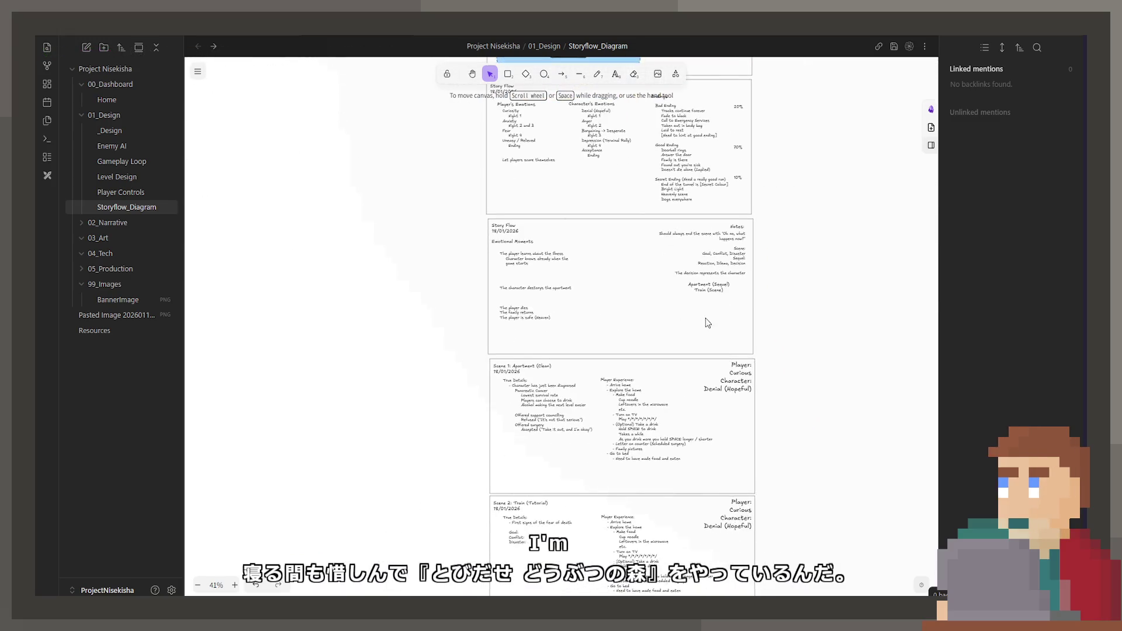
scroll(604, 365, "up", 5)
scroll(595, 454, "down", 5)
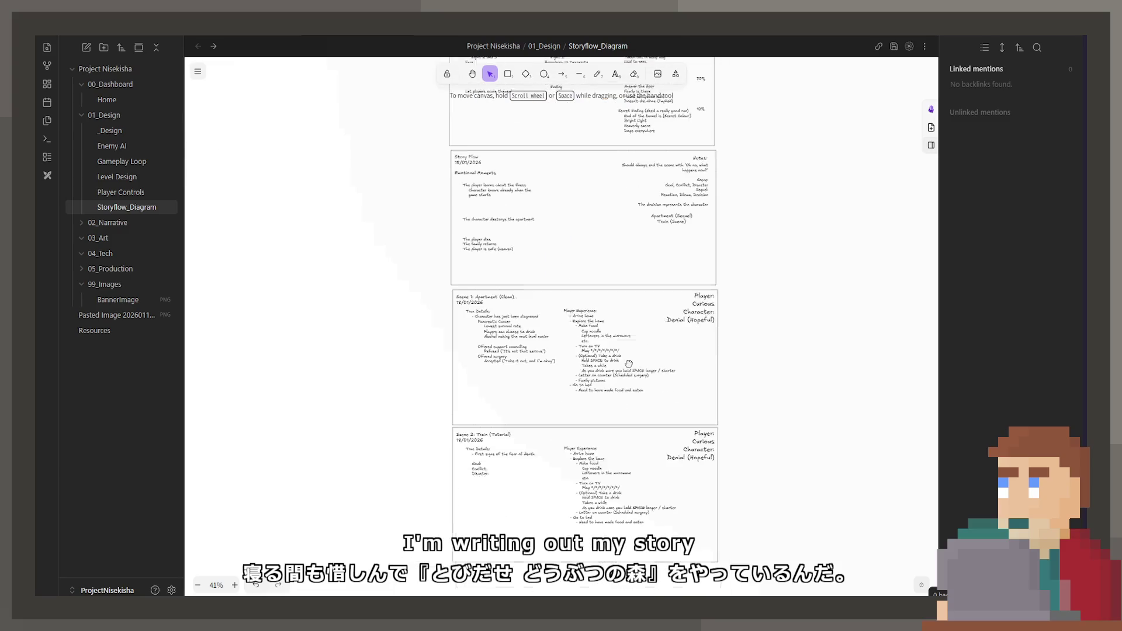
left_click(594, 453)
double_click(595, 454)
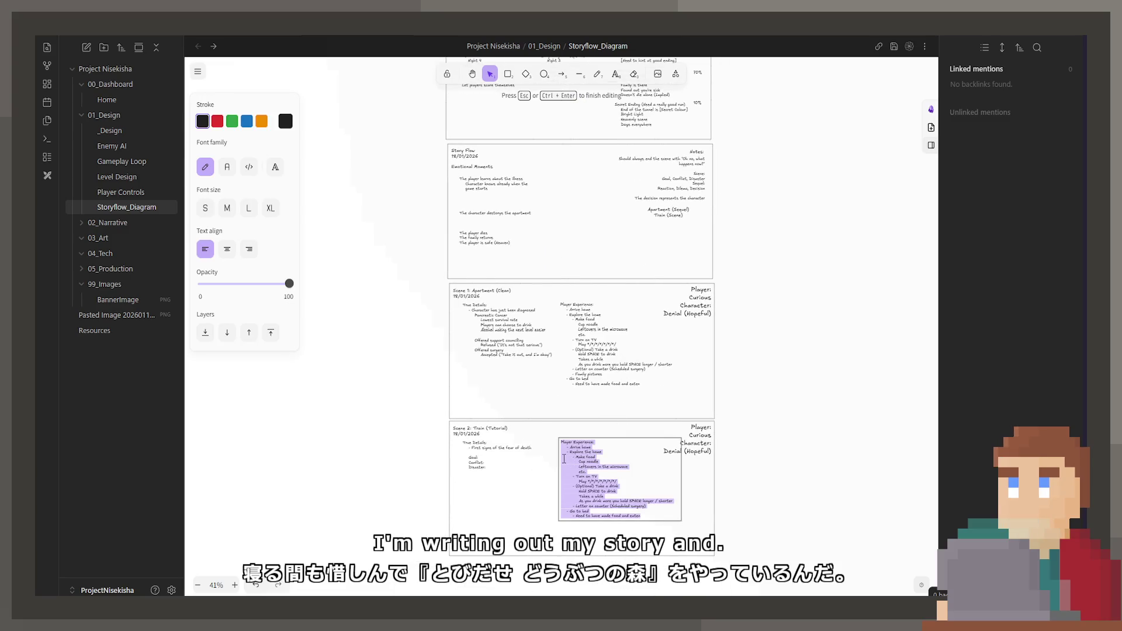
- Delete the Scene 2 notes down to the Player Experience heading
key("Right")
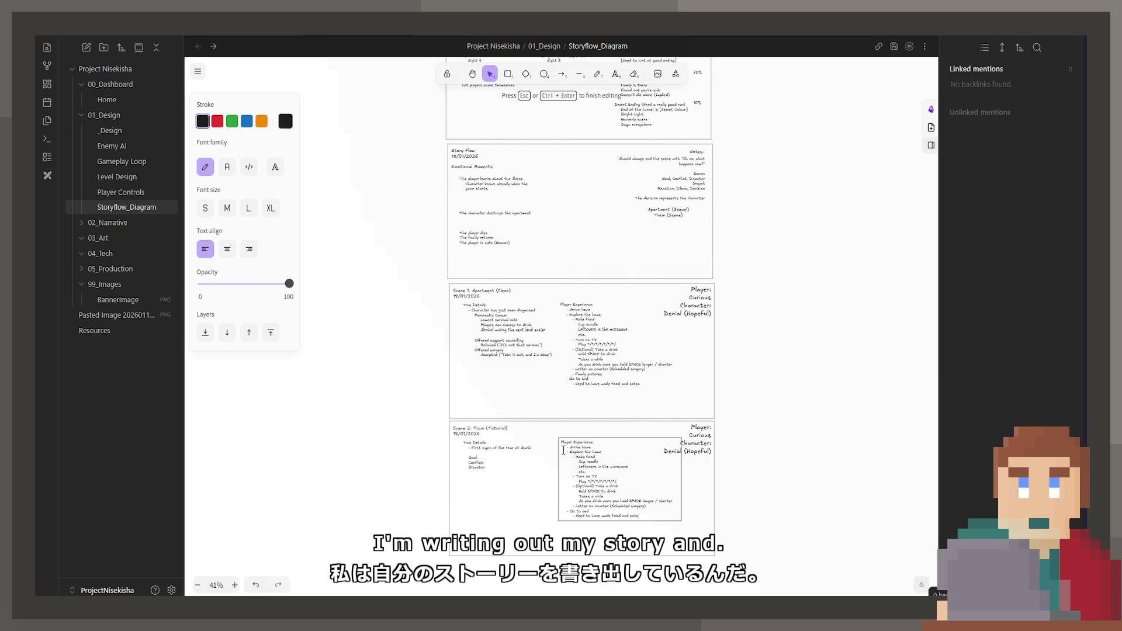
key("ctrl+BackSpace")
key("ctrl+BackSpace")
key("ctrl+BackSpace")
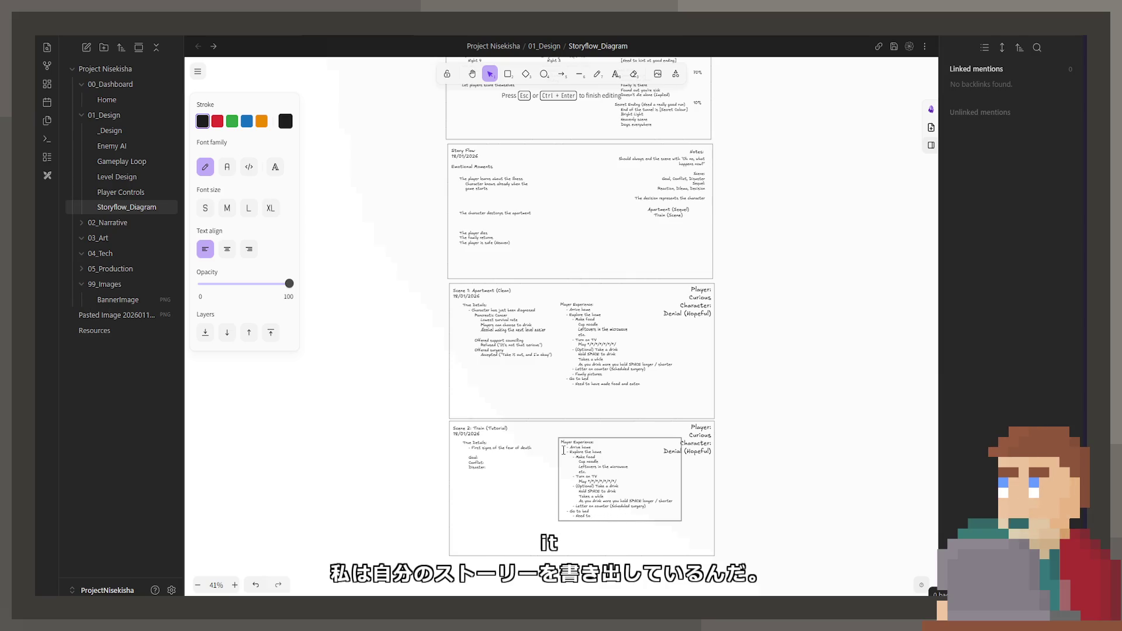
key("ctrl+a")
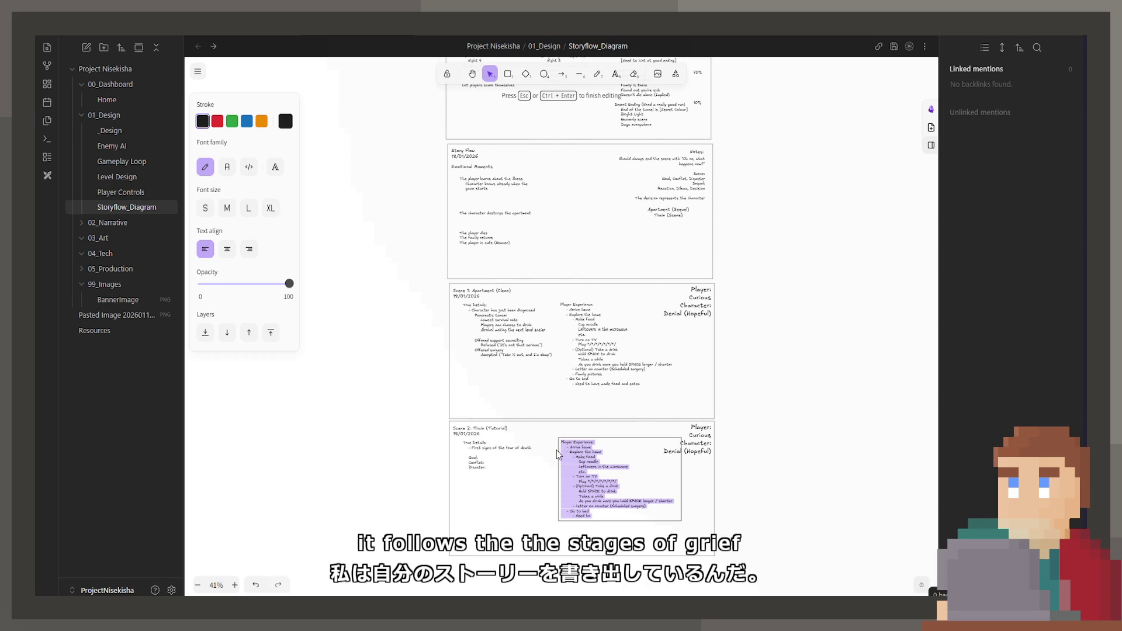
key("BackSpace")
key("Escape")
- Pan and scroll the canvas back to the Characters card
left_click_drag(693, 375, 718, 439)
scroll(718, 439, "up", 10)
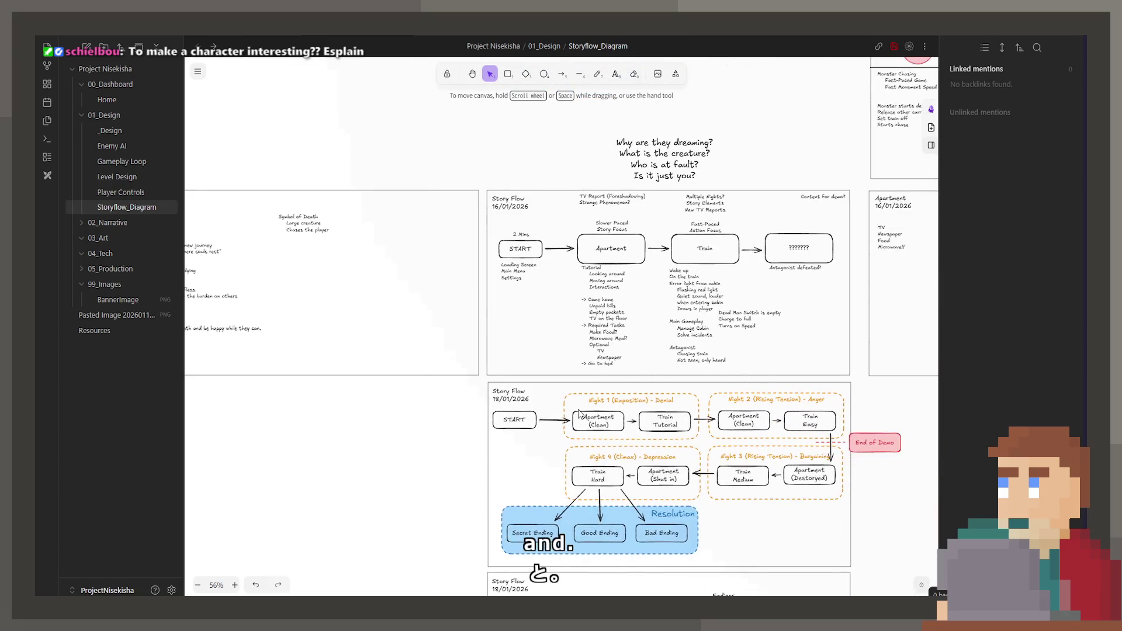
scroll(687, 398, "up", 5)
scroll(639, 456, "down", 3)
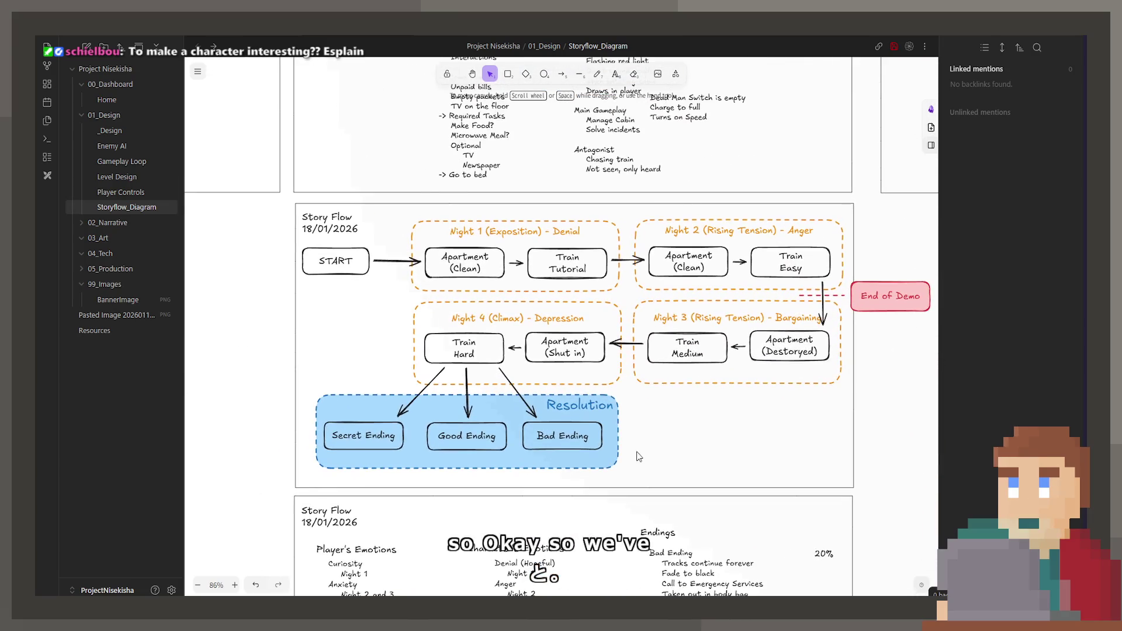
scroll(639, 457, "left", 10)
scroll(594, 403, "up", 4)
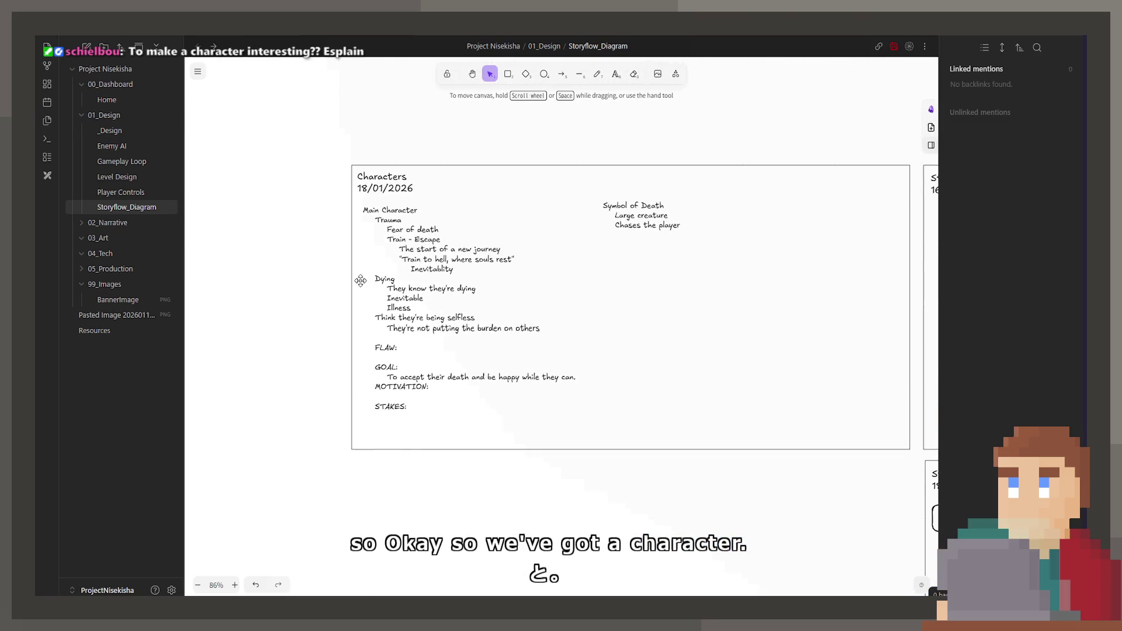
scroll(360, 281, "up", 6)
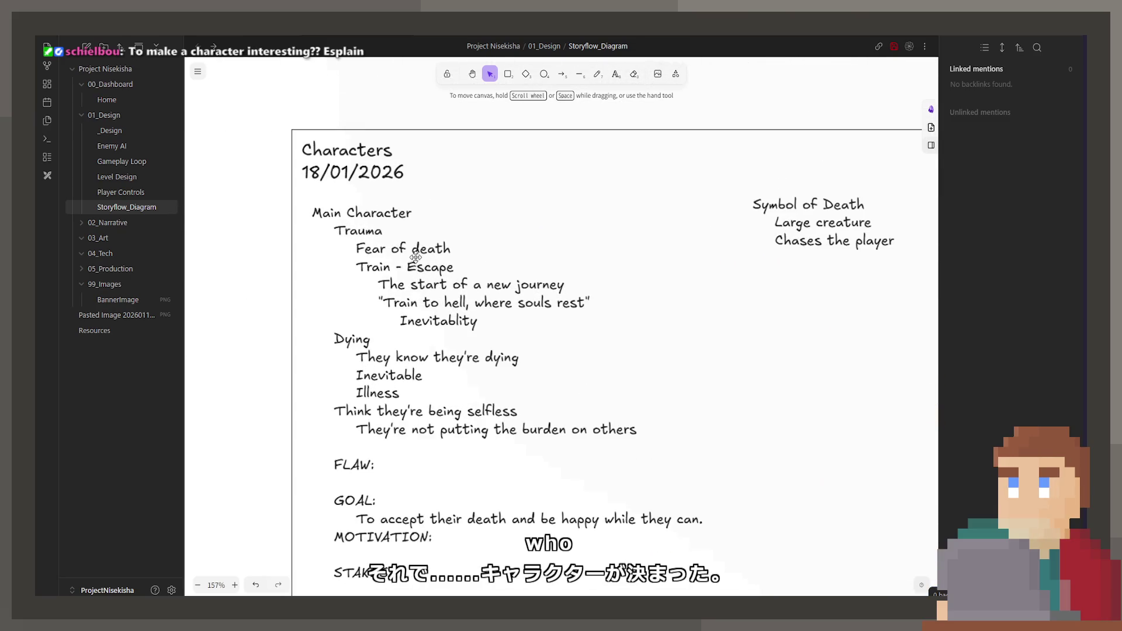
left_click(416, 258)
double_click(416, 257)
left_click_drag(450, 250, 359, 258)
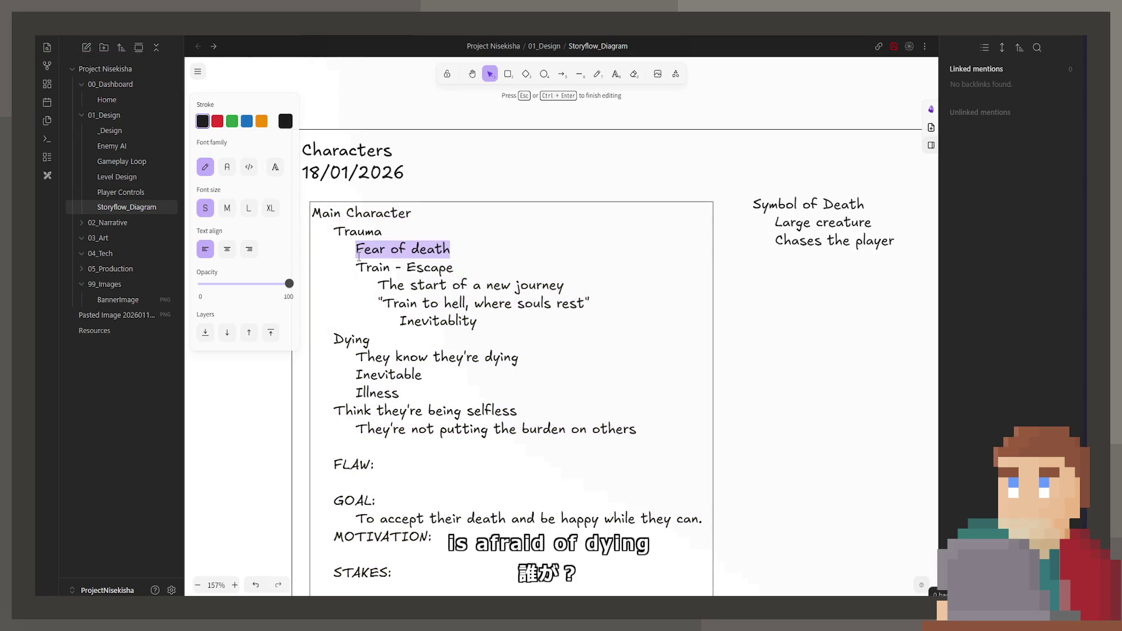
key("Escape")
scroll(444, 293, "down", 2)
scroll(445, 293, "left", 2)
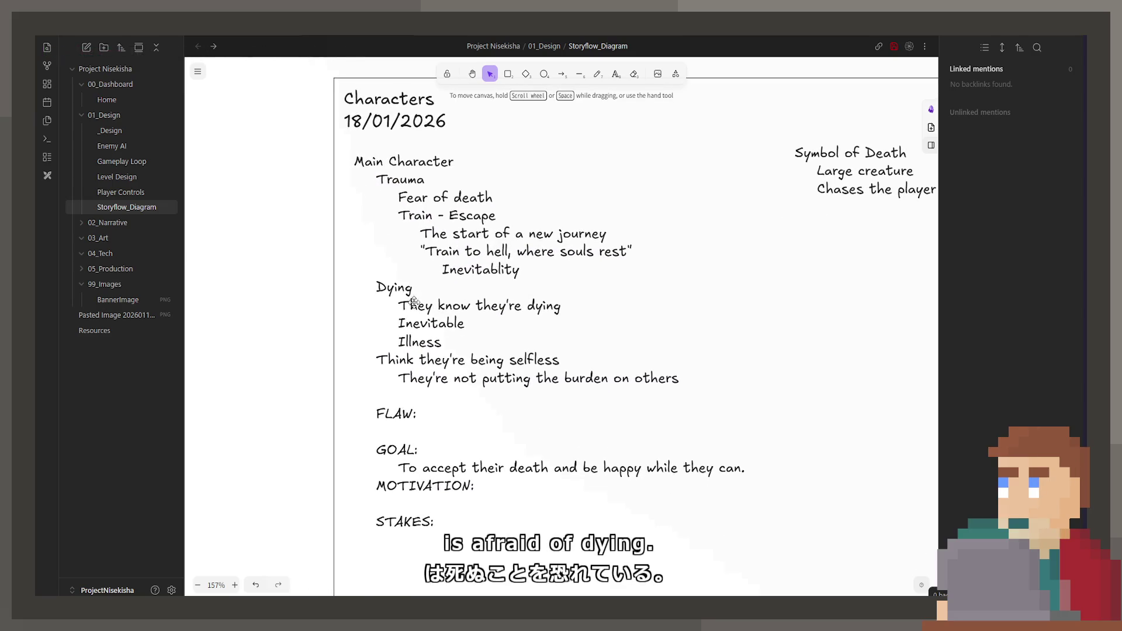
left_click(430, 304)
double_click(430, 304)
left_click(789, 370)
scroll(706, 374, "down", 4)
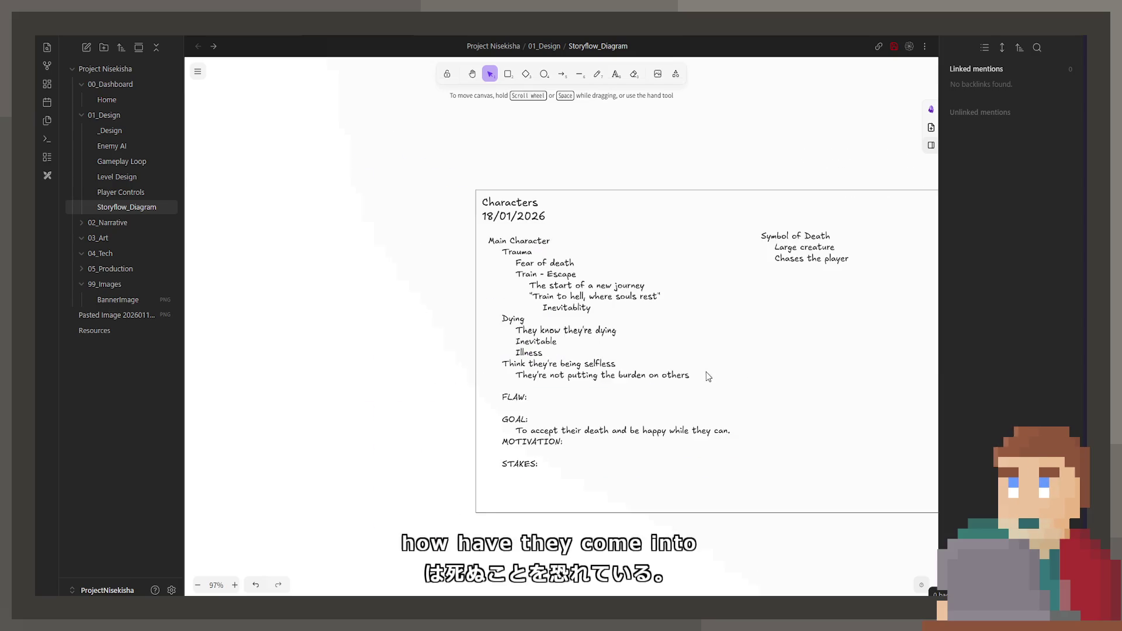
scroll(672, 351, "down", 5)
scroll(526, 263, "down", 2)
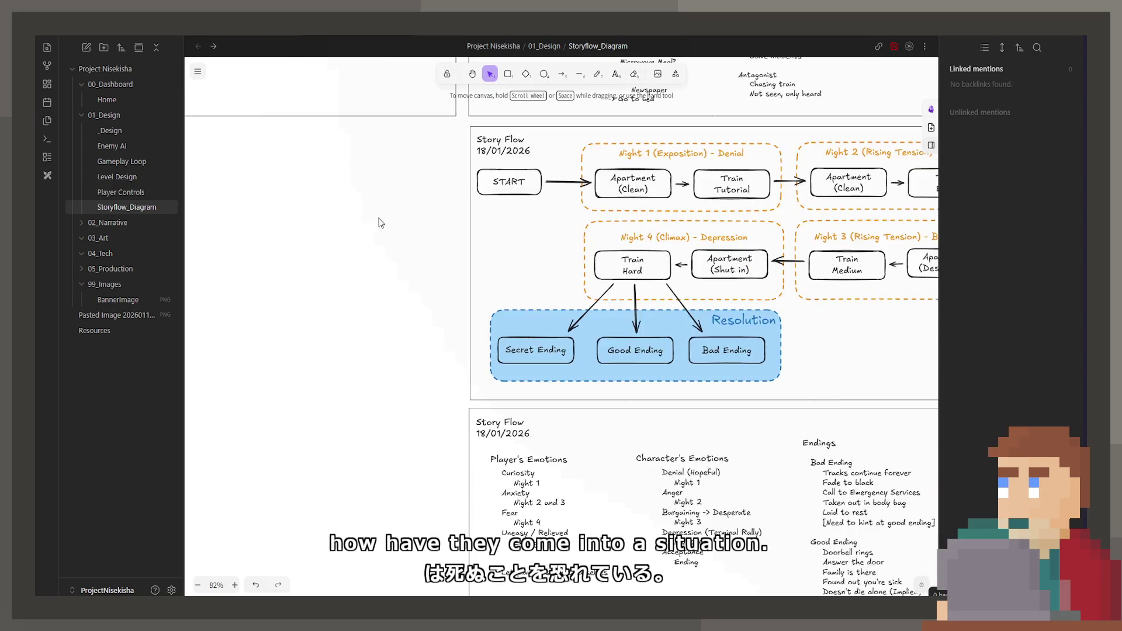
scroll(409, 263, "down", 10)
scroll(539, 420, "up", 2)
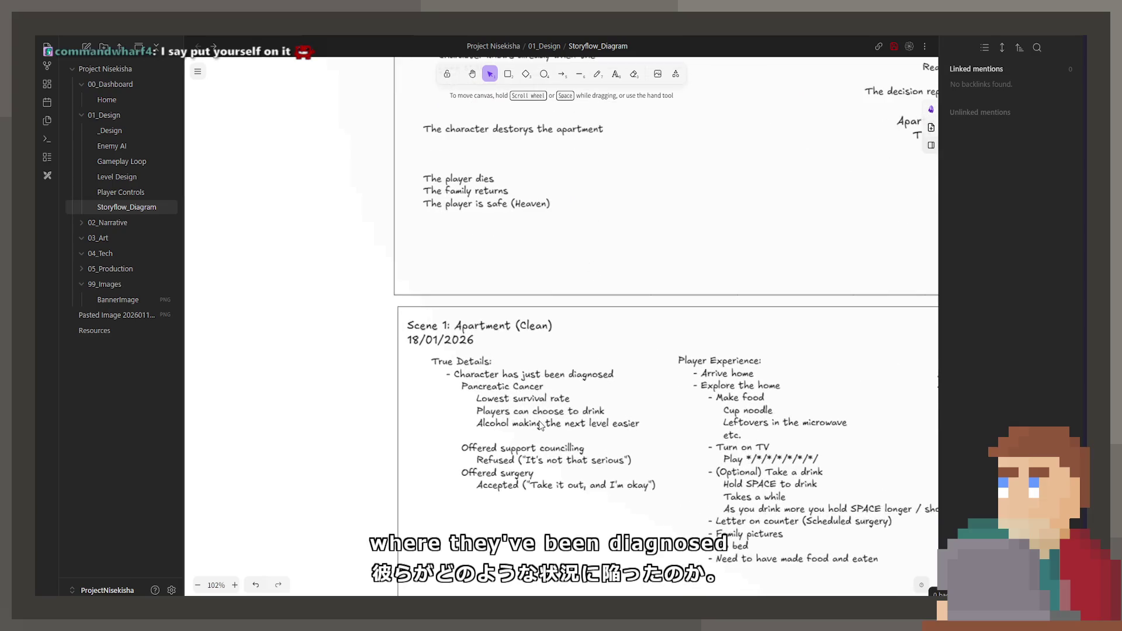
scroll(538, 421, "up", 3)
double_click(511, 320)
left_click_drag(512, 323, 408, 325)
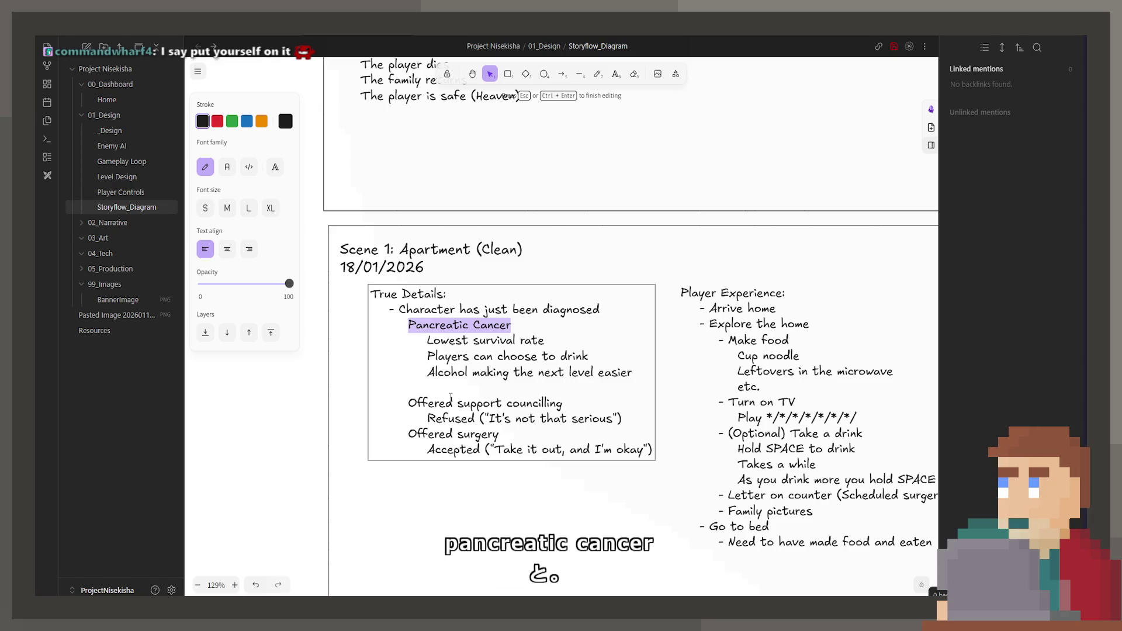
left_click(505, 377)
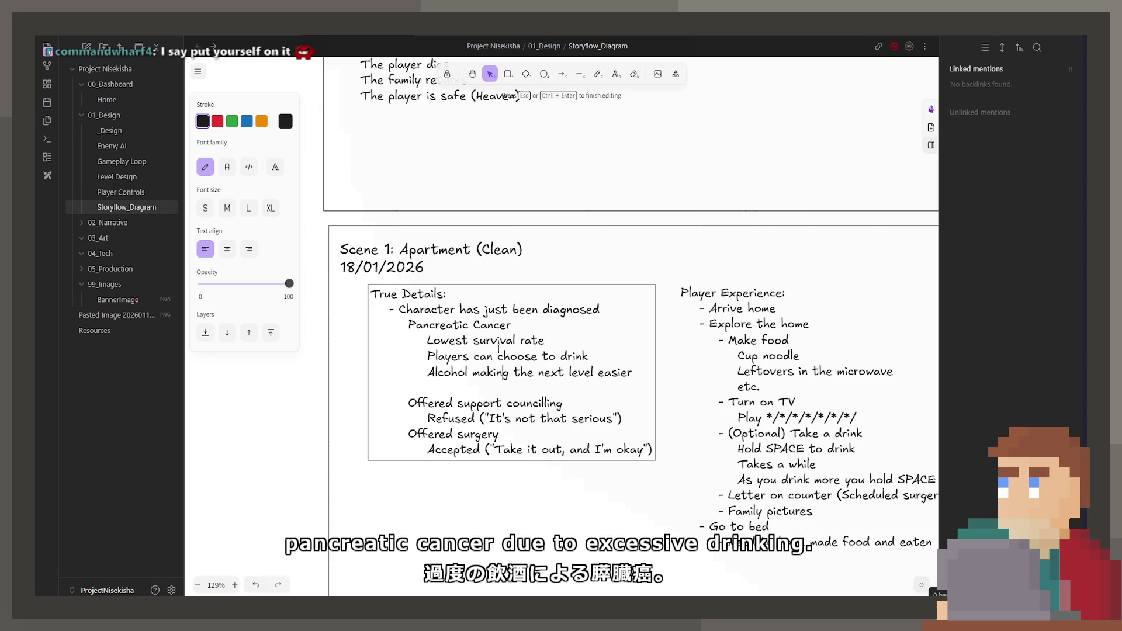
mouse_move(514, 326)
left_mouse_down()
mouse_move(390, 309)
mouse_move(412, 323)
left_mouse_up()
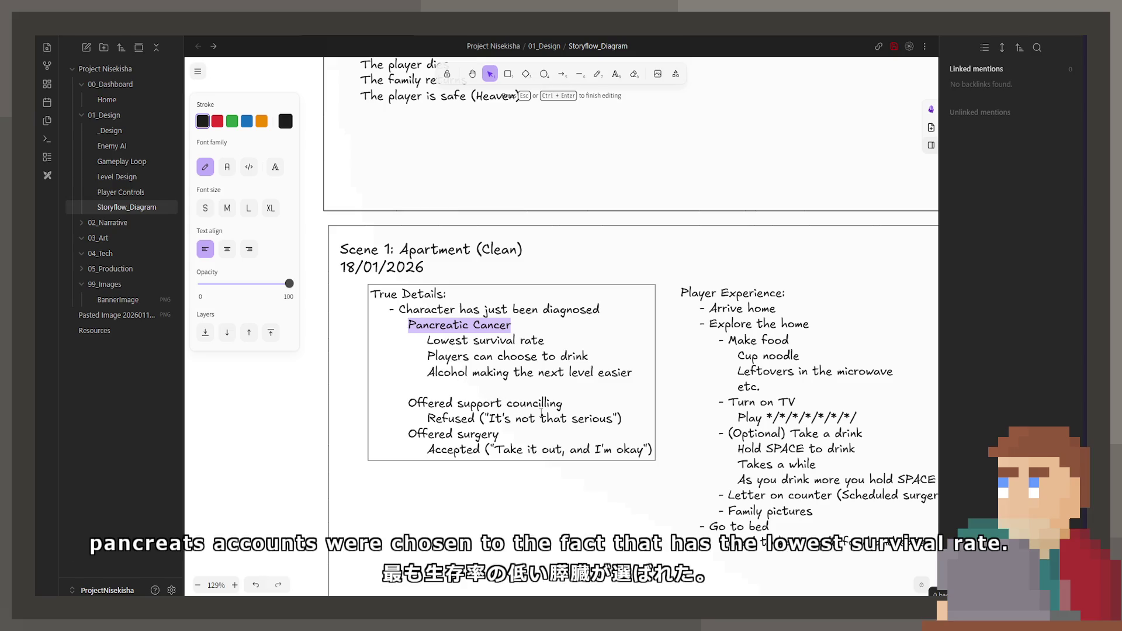
scroll(409, 191, "down", 1, "ctrl")
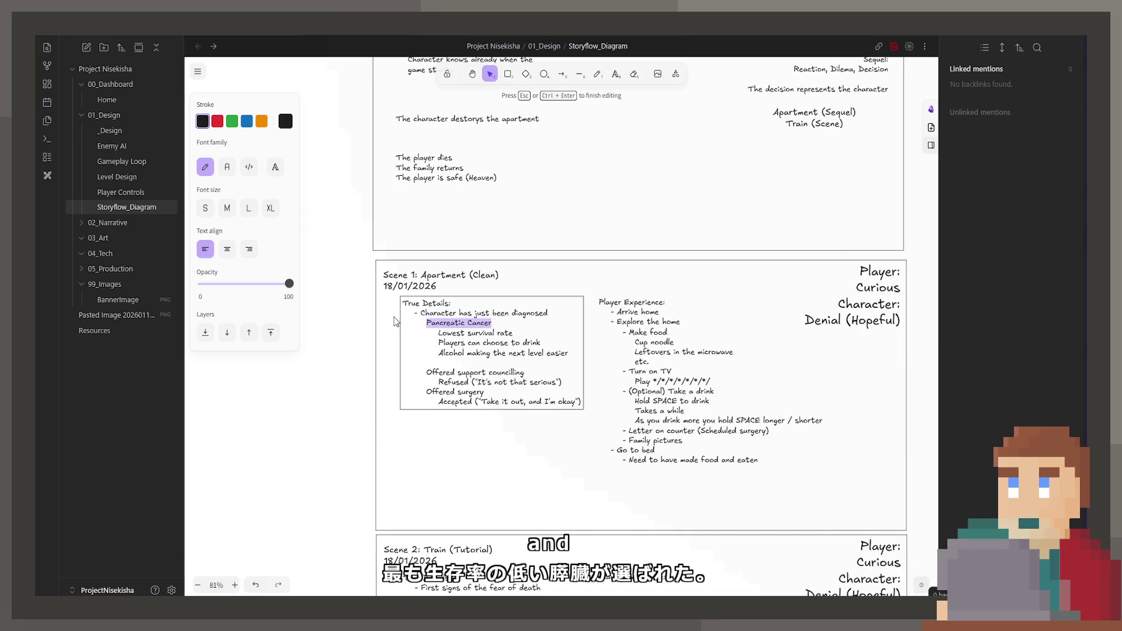
key("Escape")
scroll(544, 386, "down", 1)
scroll(532, 368, "up", 8)
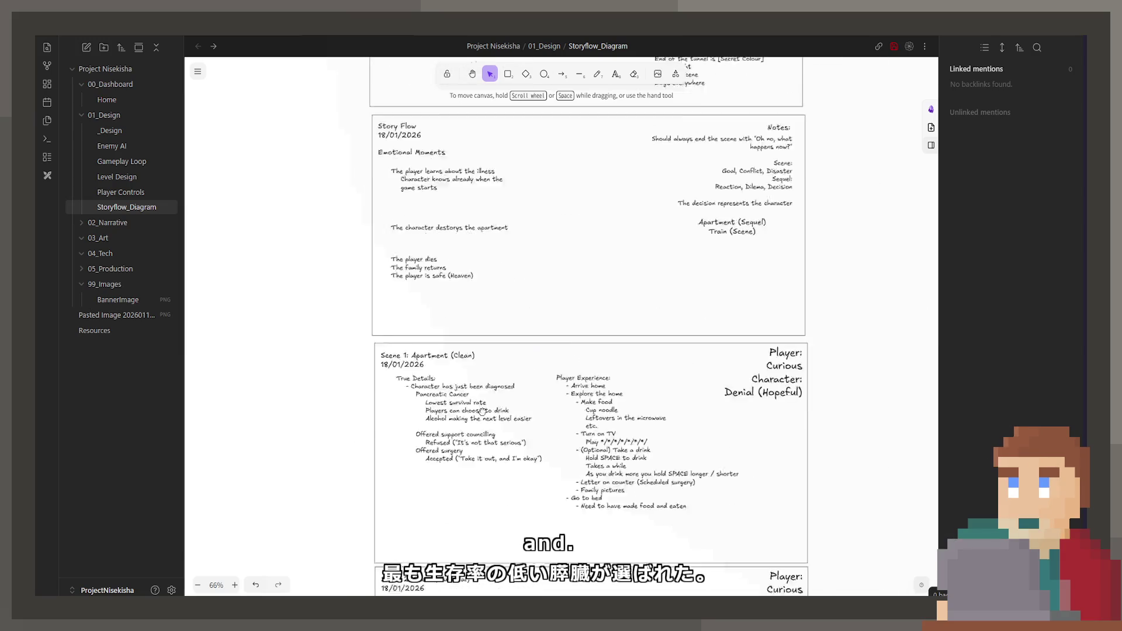
scroll(522, 346, "down", 2, "ctrl")
scroll(553, 214, "up", 3, "ctrl")
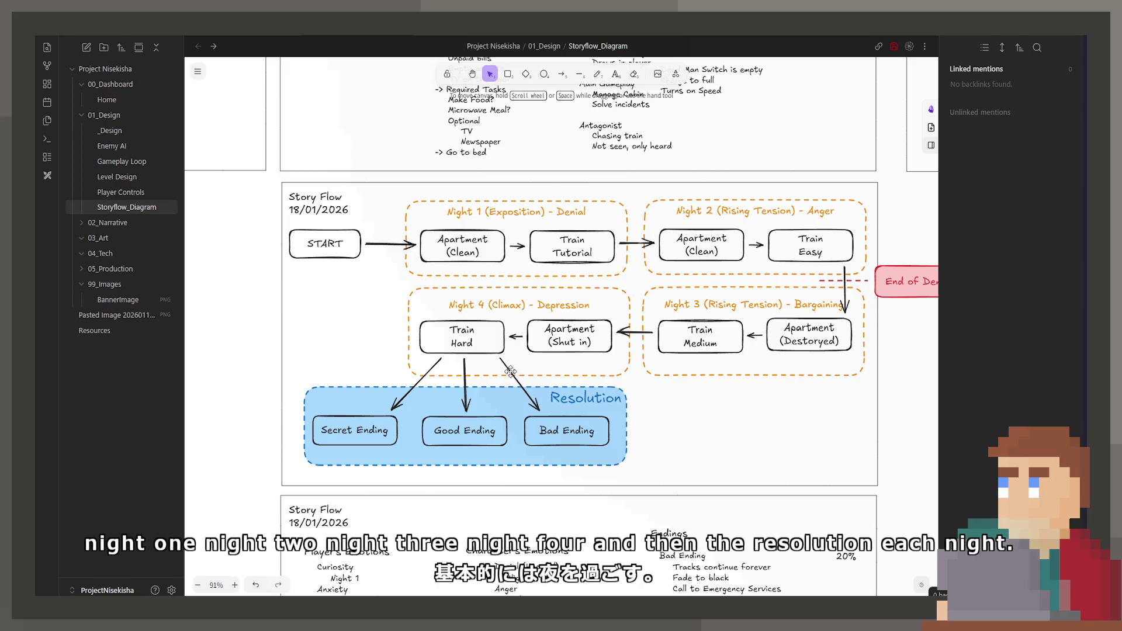
scroll(596, 423, "right", 2)
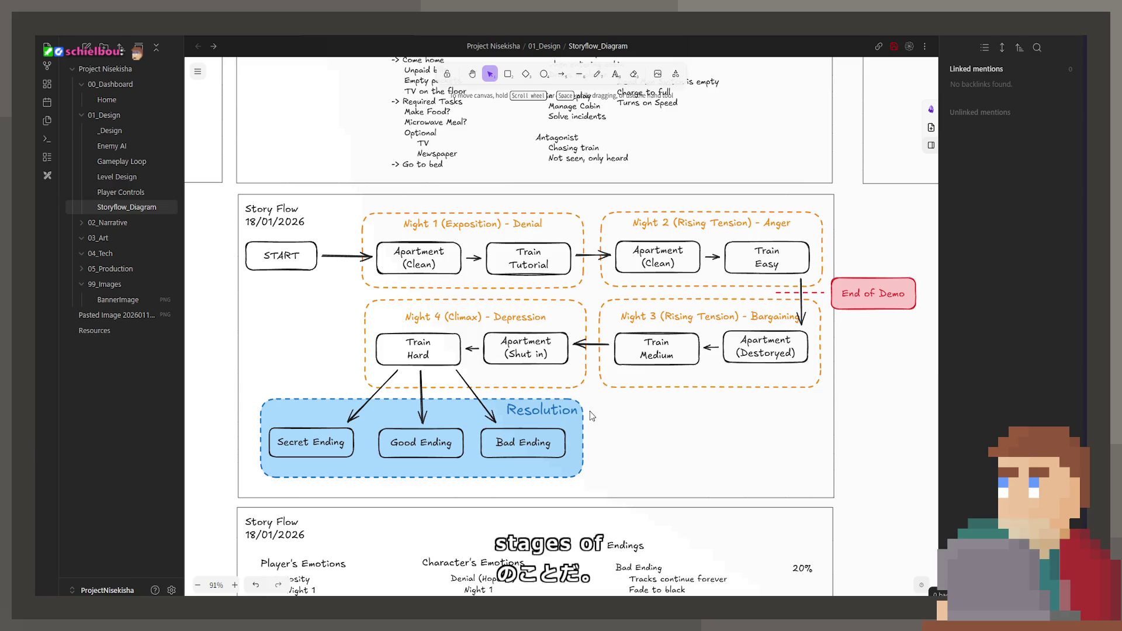
left_click(525, 234)
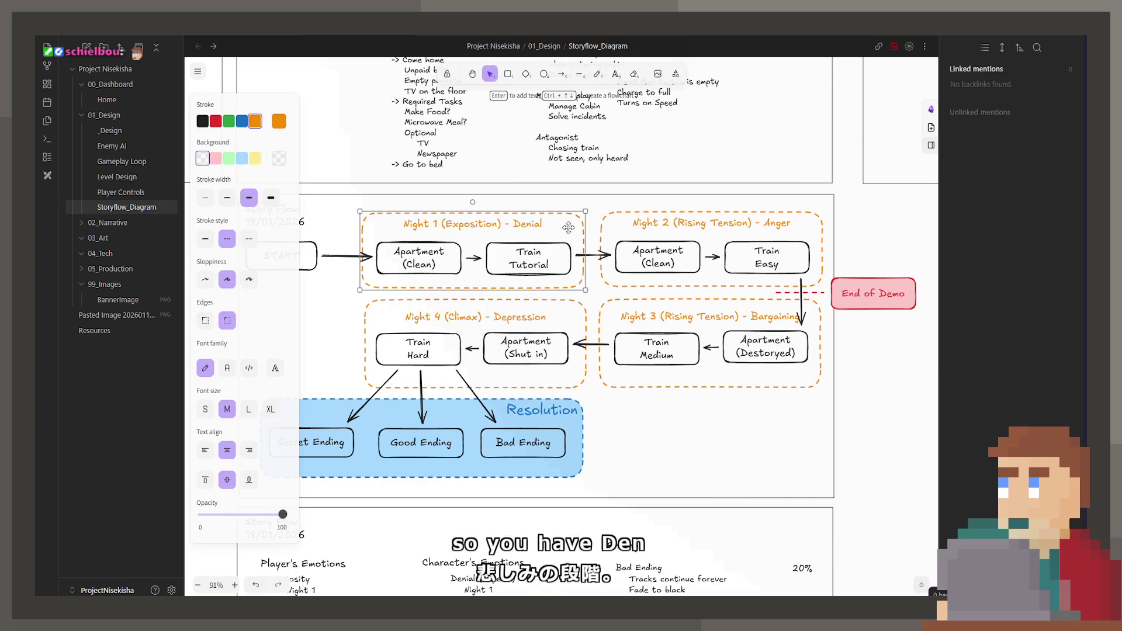
left_click(686, 225)
left_click(646, 326)
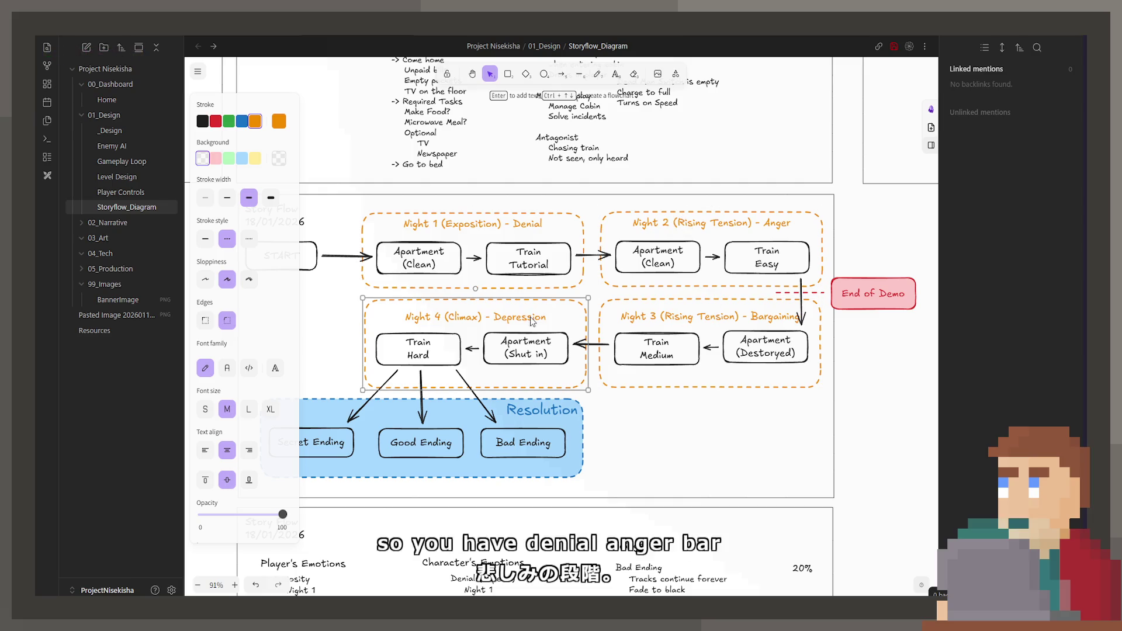
scroll(555, 350, "left", 2)
left_click(578, 393)
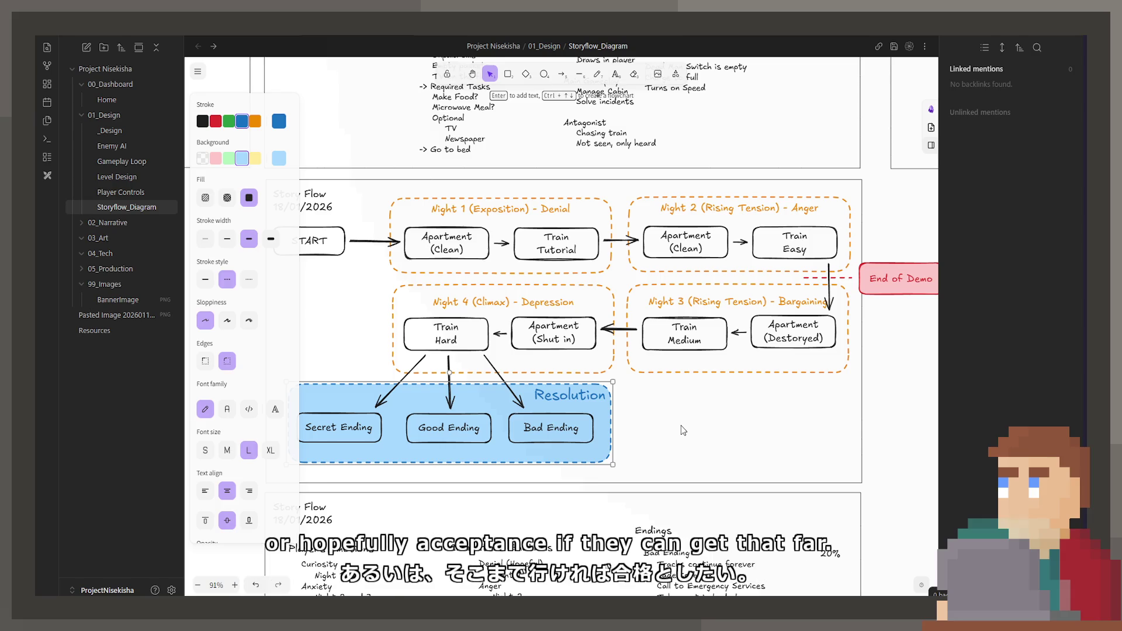
left_click(683, 430)
scroll(656, 442, "down", 2)
scroll(656, 442, "down", 5)
scroll(672, 456, "down", 1)
scroll(689, 474, "down", 5)
scroll(760, 421, "up", 5)
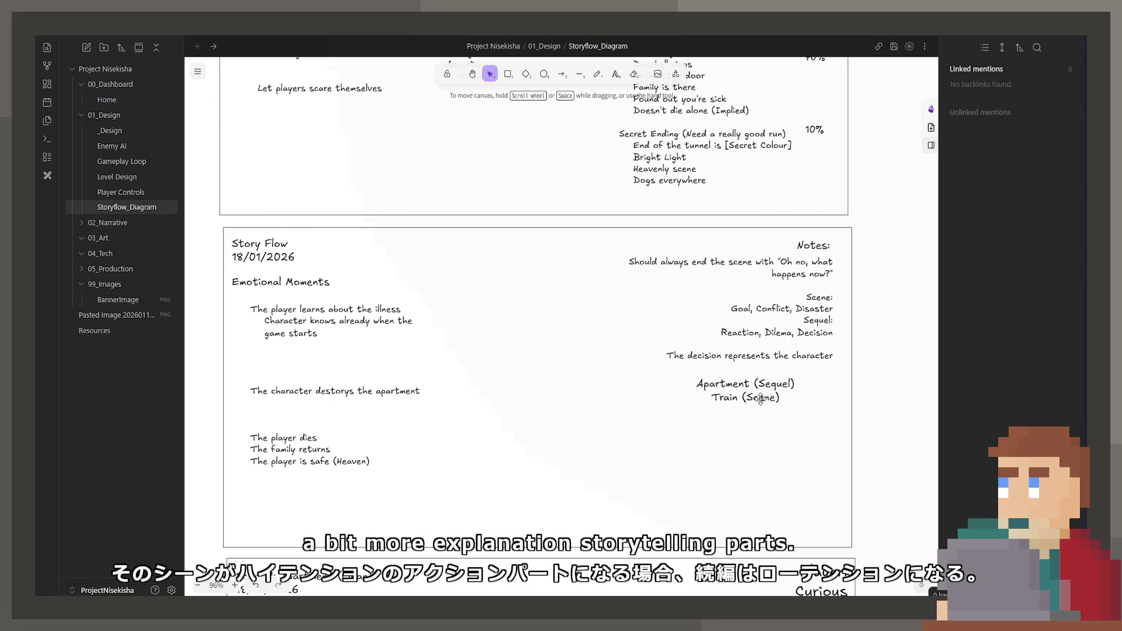
scroll(758, 371, "up", 3, "ctrl")
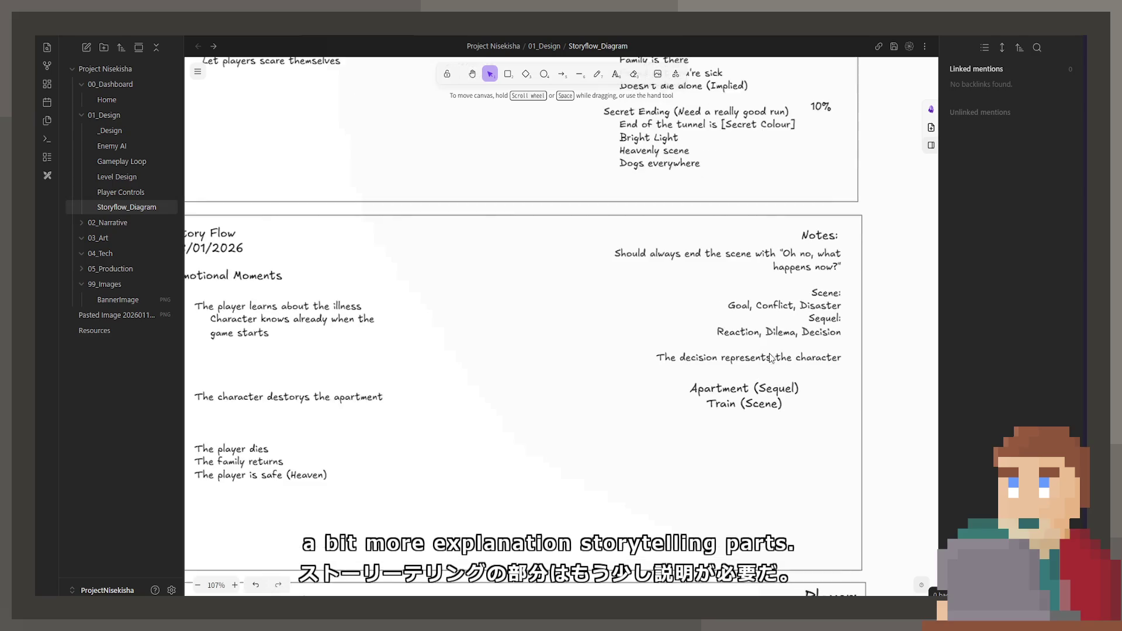
left_click(676, 308)
double_click(676, 309)
double_click(669, 322)
left_click(706, 322)
double_click(751, 322)
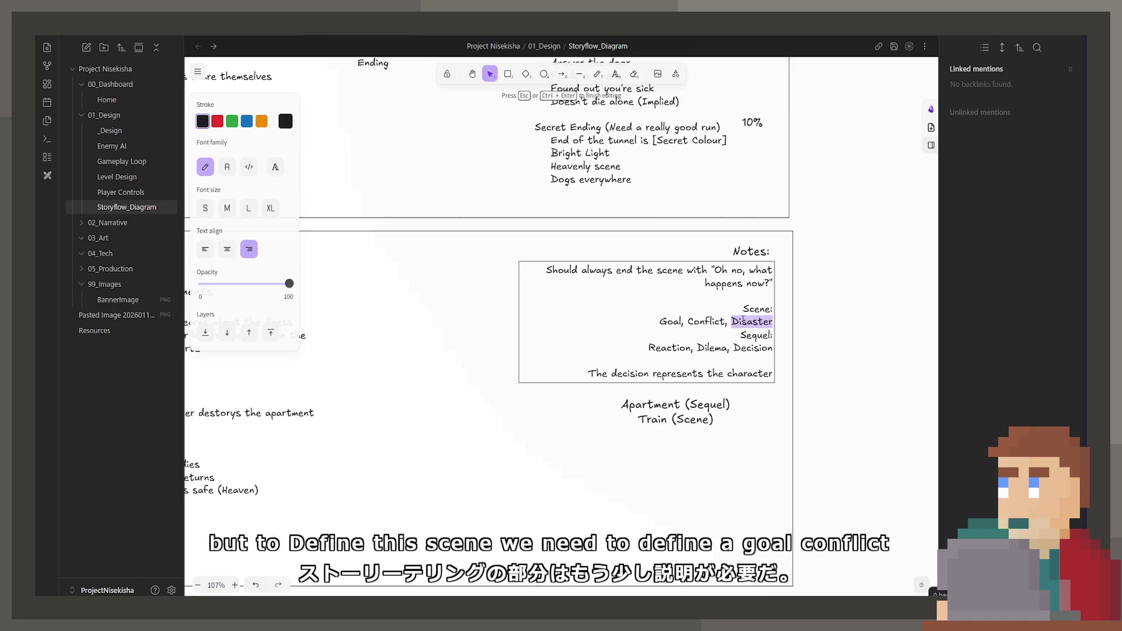
left_click(611, 438)
scroll(604, 432, "down", 5, "ctrl")
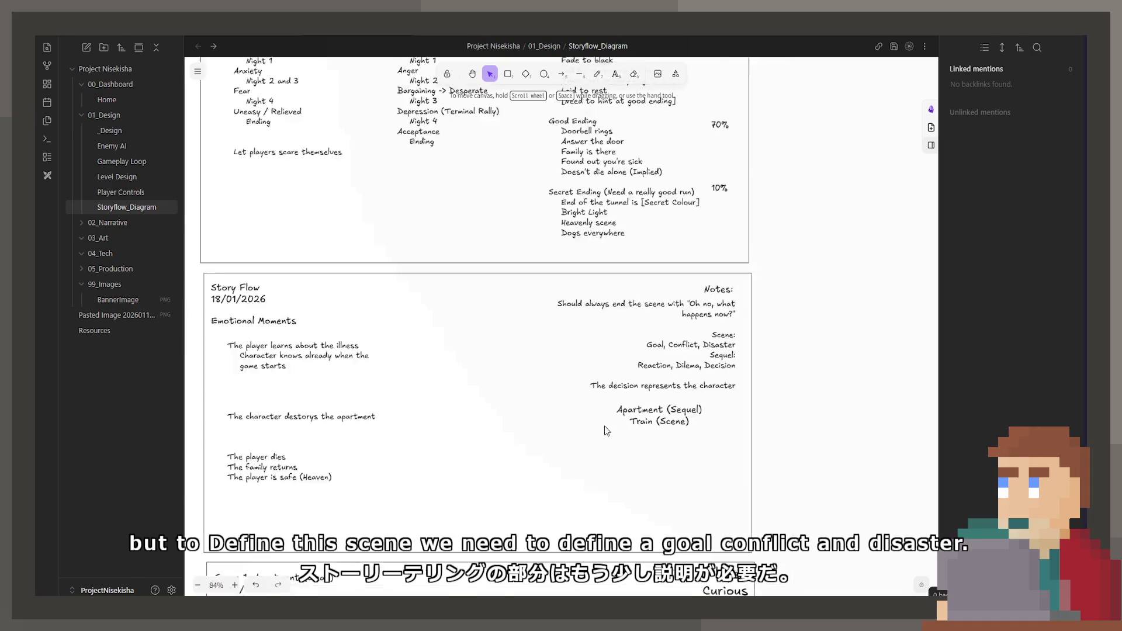
scroll(537, 382, "down", 5)
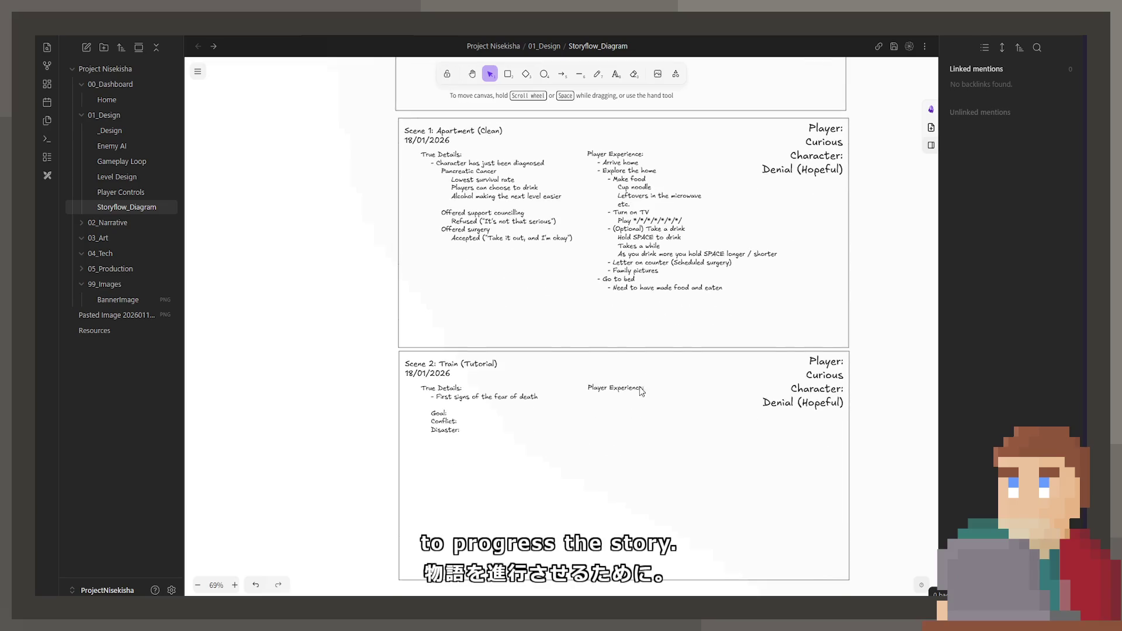
scroll(599, 429, "up", 2, "ctrl")
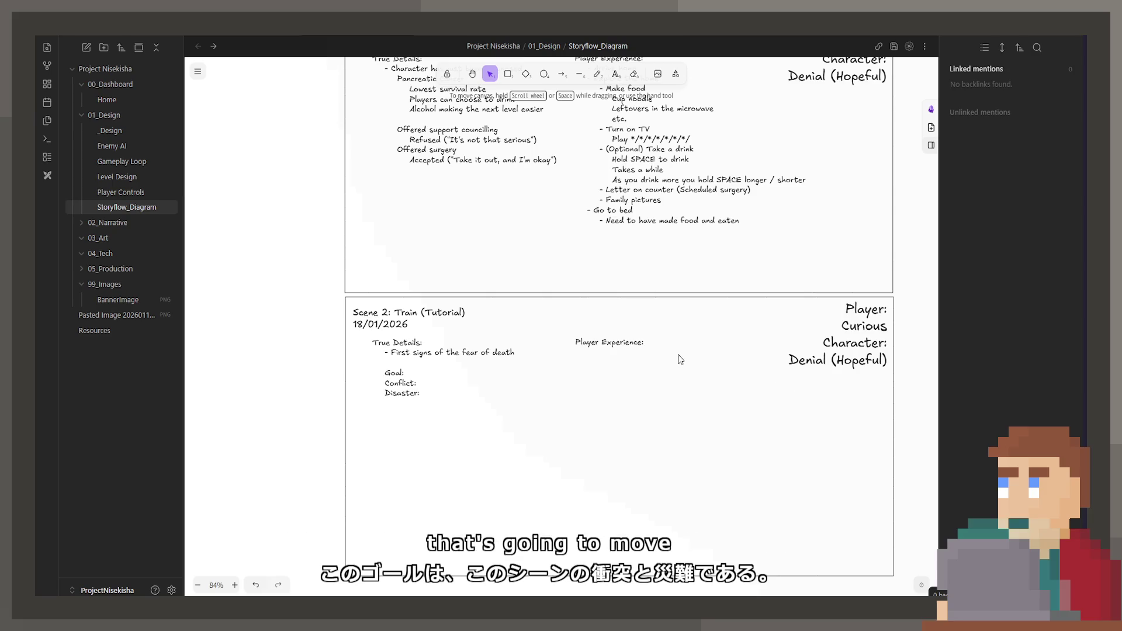
scroll(717, 485, "down", 1, "ctrl")
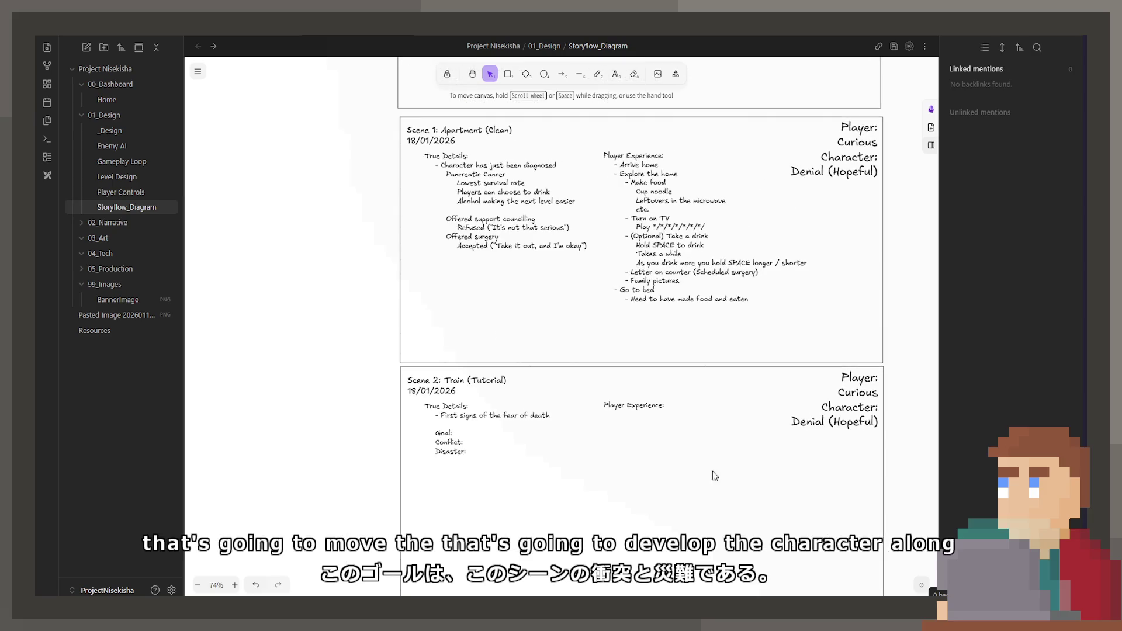
scroll(528, 326, "up", 3, "ctrl")
left_click(528, 327)
left_click(539, 397)
scroll(480, 312, "down", 4, "ctrl")
scroll(480, 312, "up", 5)
scroll(496, 363, "left", 5)
scroll(548, 453, "up", 3, "ctrl")
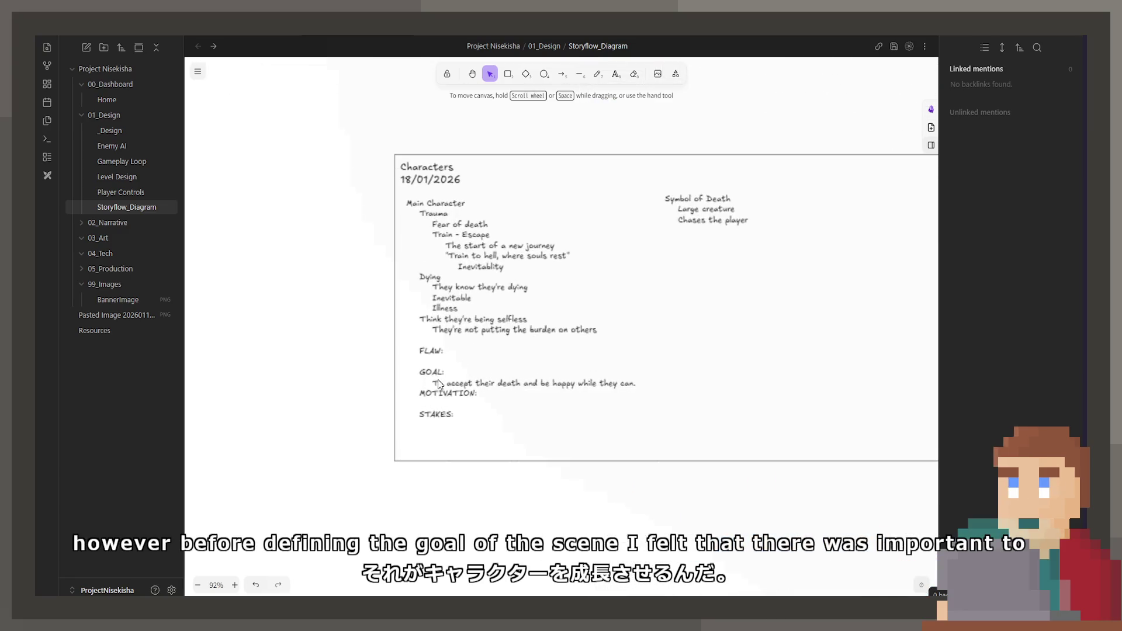
double_click(439, 377)
double_click(439, 375)
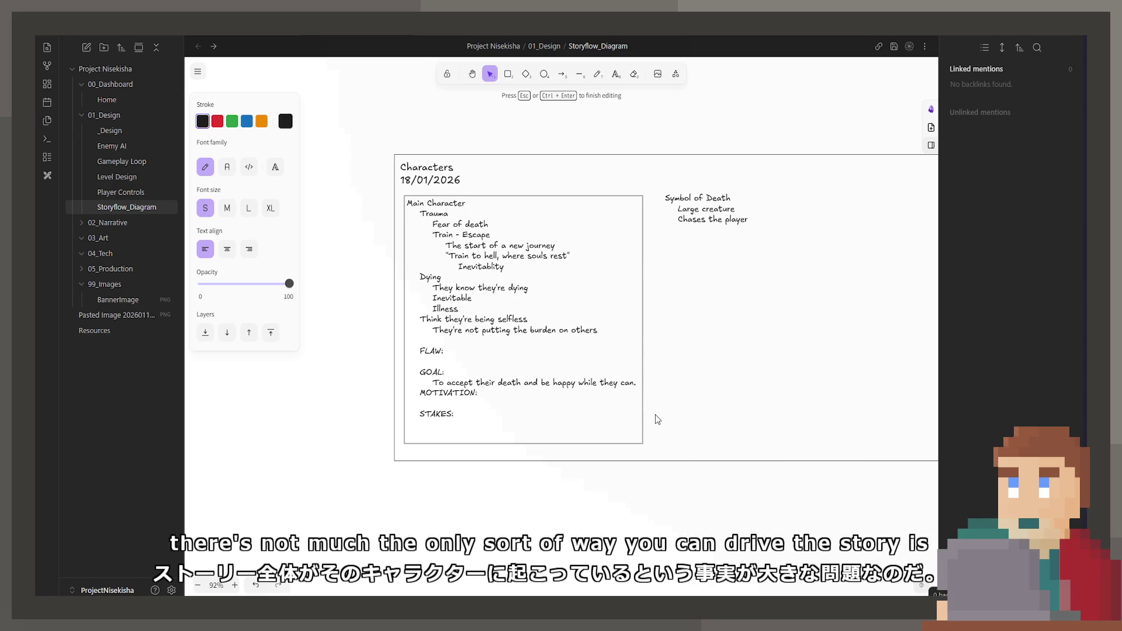
scroll(656, 421, "down", 5, "ctrl")
scroll(613, 438, "down", 5)
scroll(585, 304, "up", 5, "ctrl")
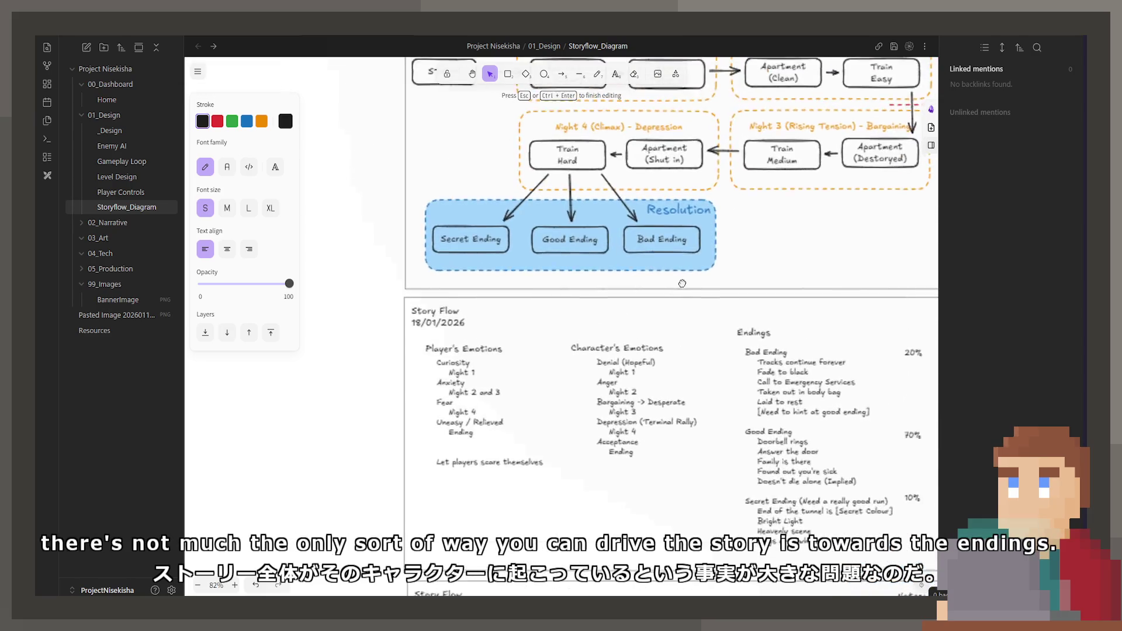
scroll(701, 287, "up", 1)
left_click(685, 272)
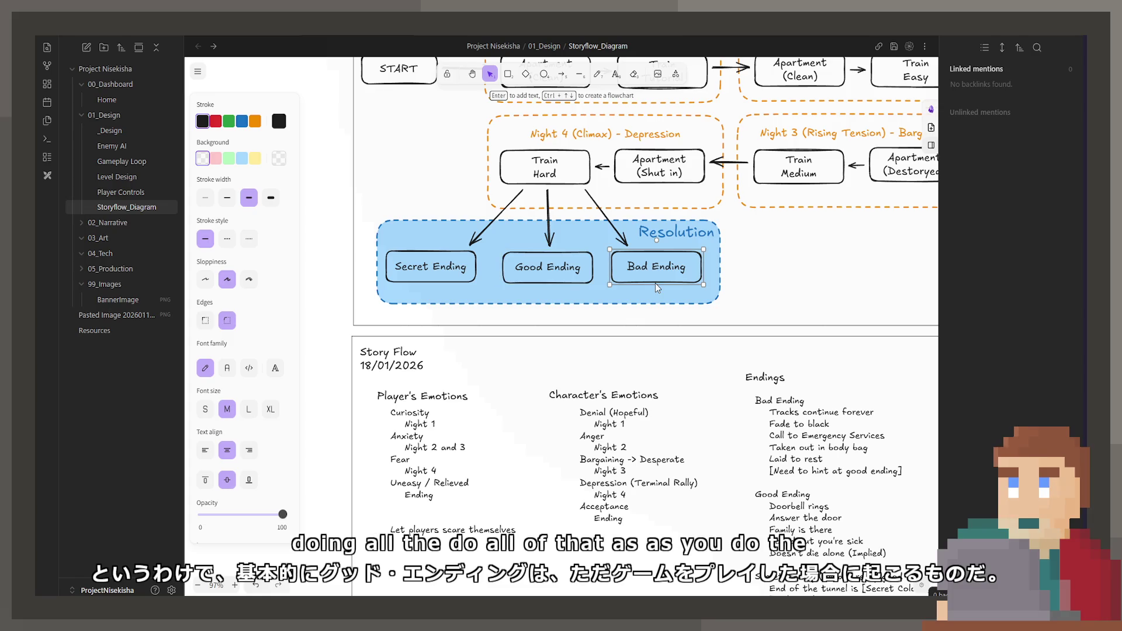
scroll(632, 275, "down", 10)
scroll(605, 266, "down", 10)
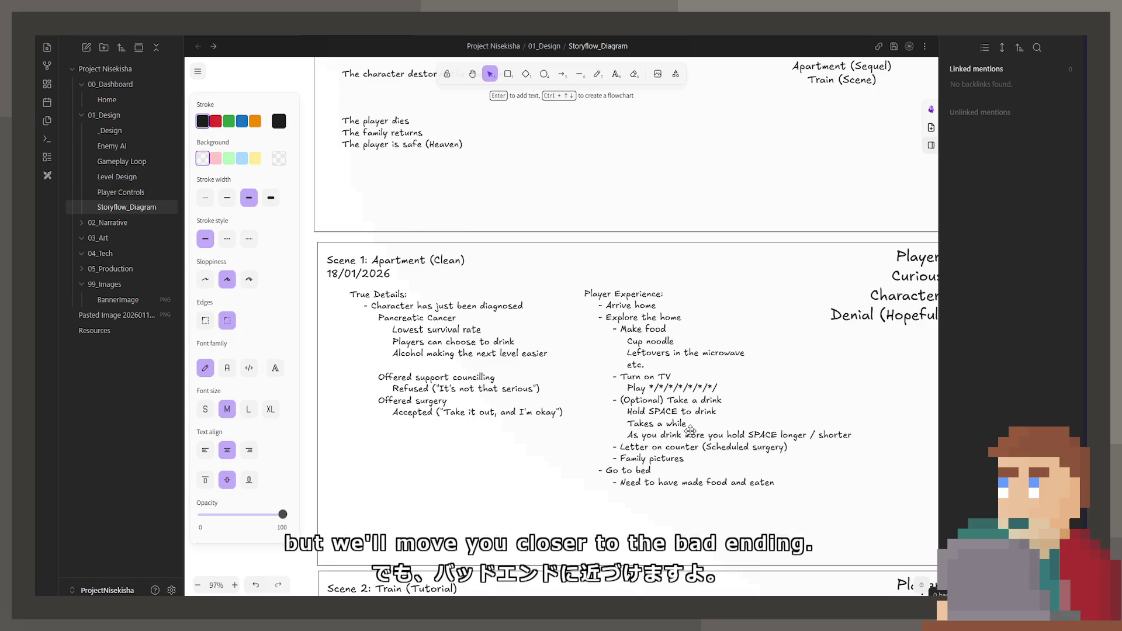
scroll(684, 352, "down", 2)
scroll(641, 417, "down", 2)
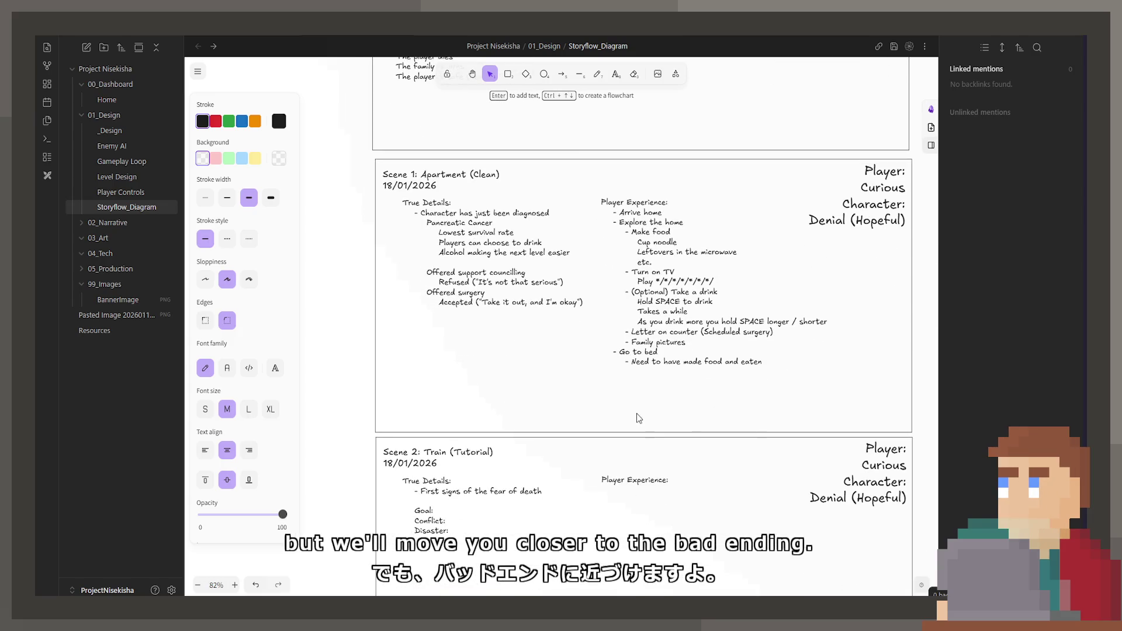
scroll(639, 422, "up", 5)
scroll(672, 374, "down", 3)
scroll(699, 329, "up", 3)
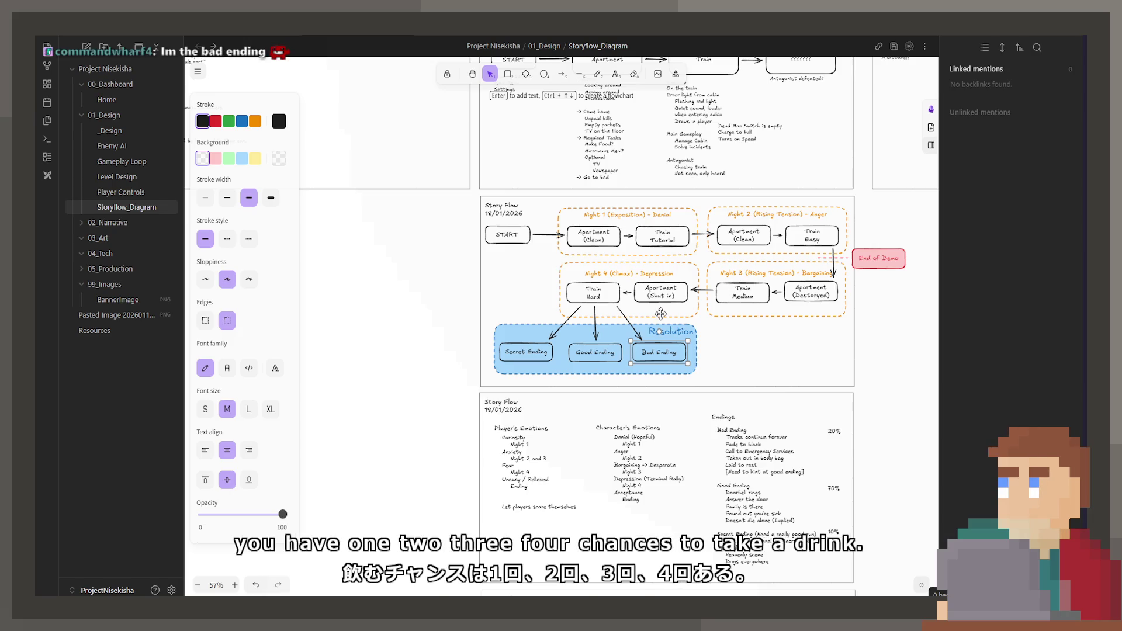
left_click(735, 345)
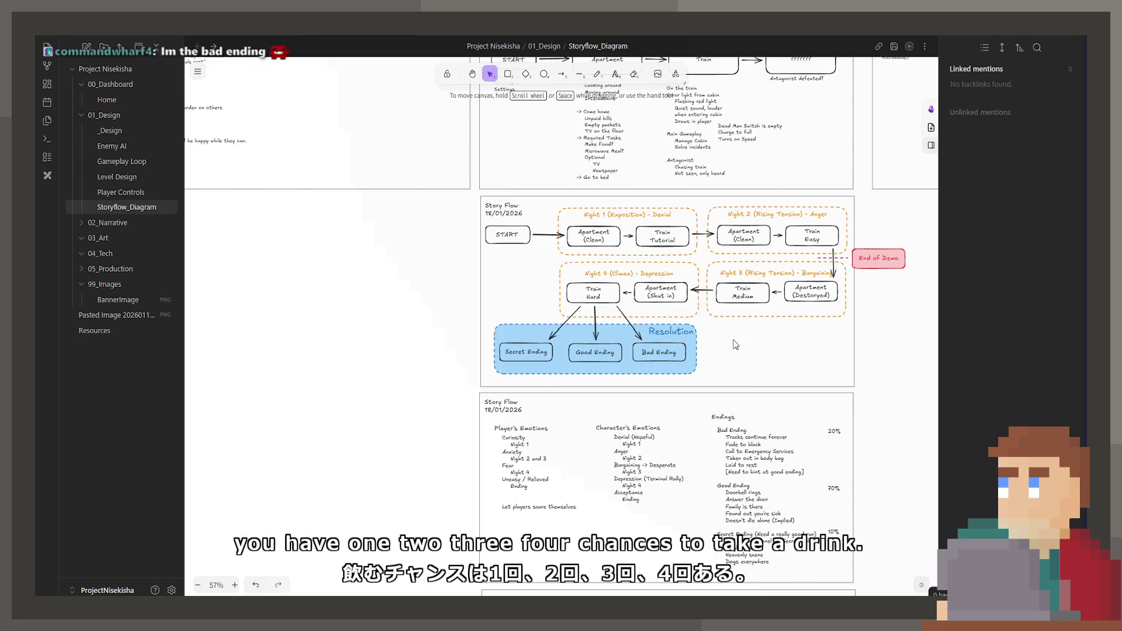
left_click(685, 351)
left_click(705, 352)
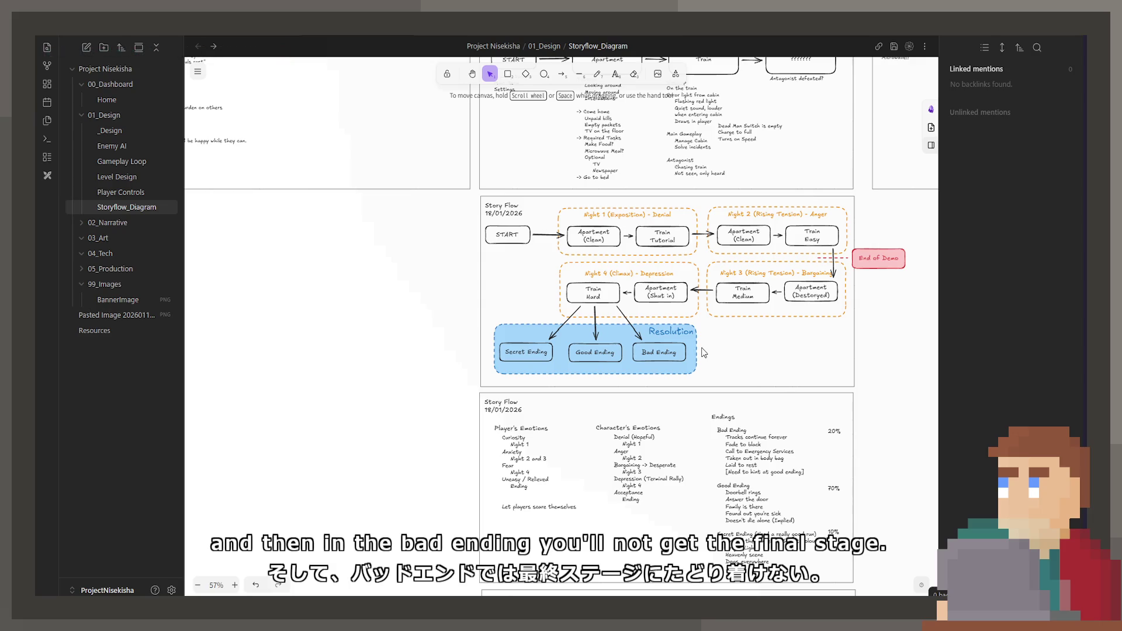
scroll(706, 357, "down", 3)
scroll(713, 365, "up", 5)
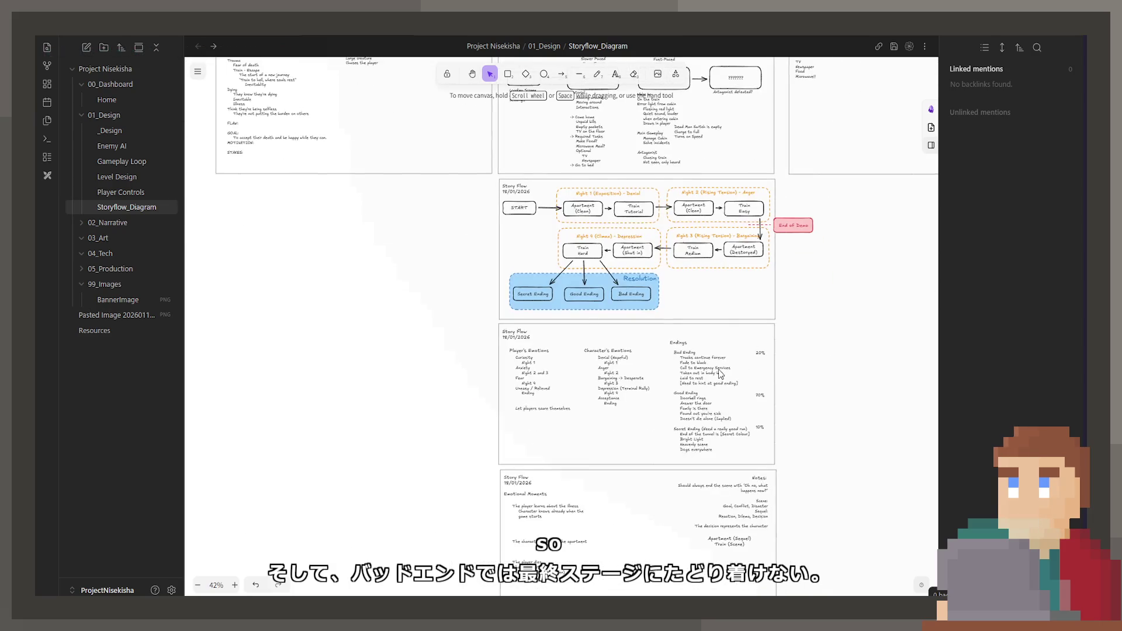
left_click_drag(720, 374, 740, 336)
scroll(703, 331, "up", 10)
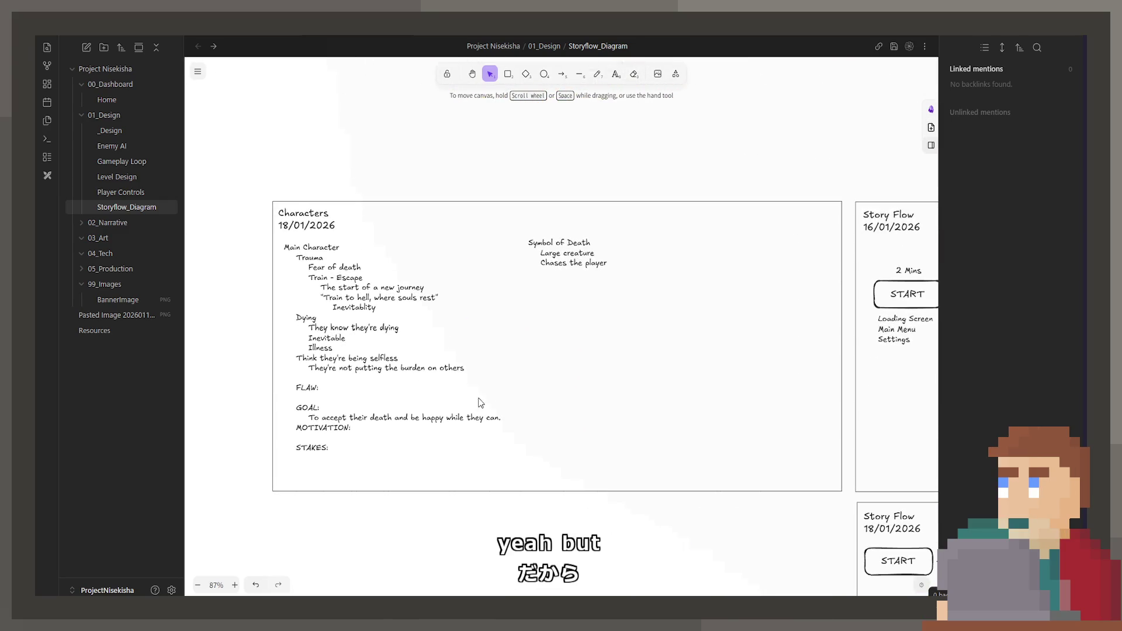
left_click(480, 398)
scroll(485, 403, "up", 1)
scroll(485, 403, "left", 3)
double_click(507, 411)
key("Escape")
left_click(642, 435)
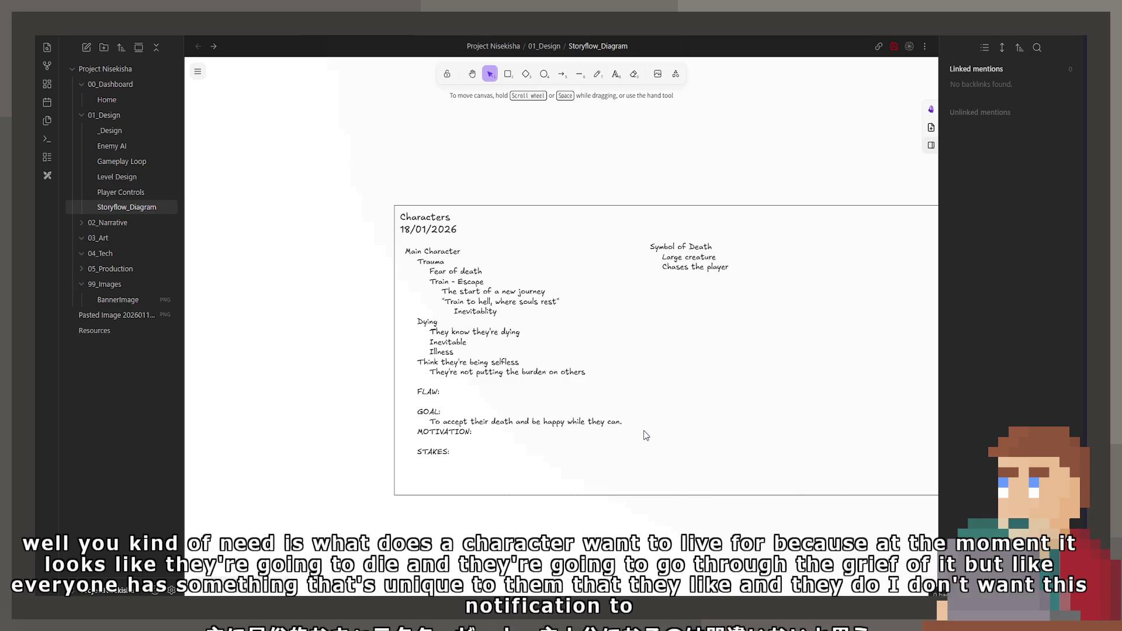
- Add an indented 'Reason to live' heading with the question 'Why doesn't this character want to die' beneath it
double_click(594, 369)
left_click(594, 369)
key("Return")
key("Return")
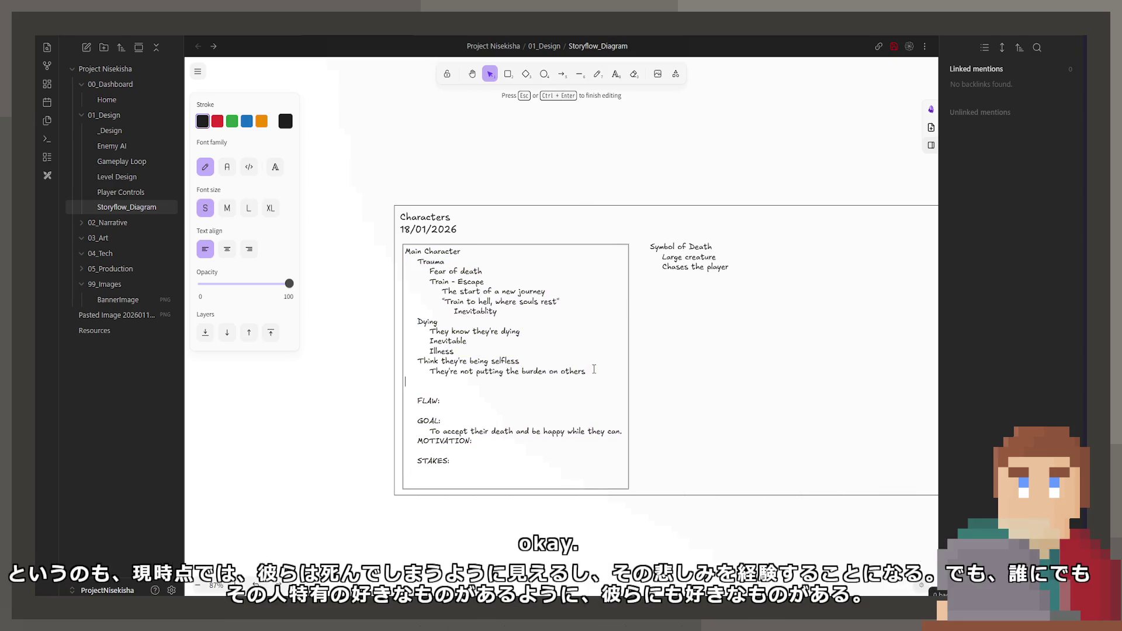
key("Tab")
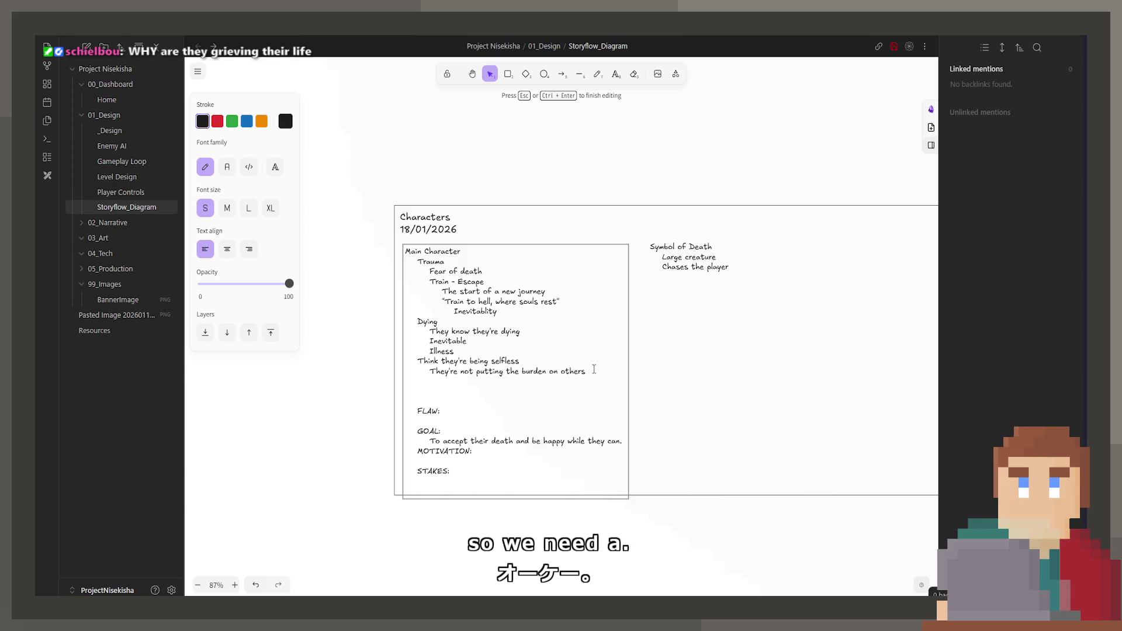
type("Reason to live")
key("Return")
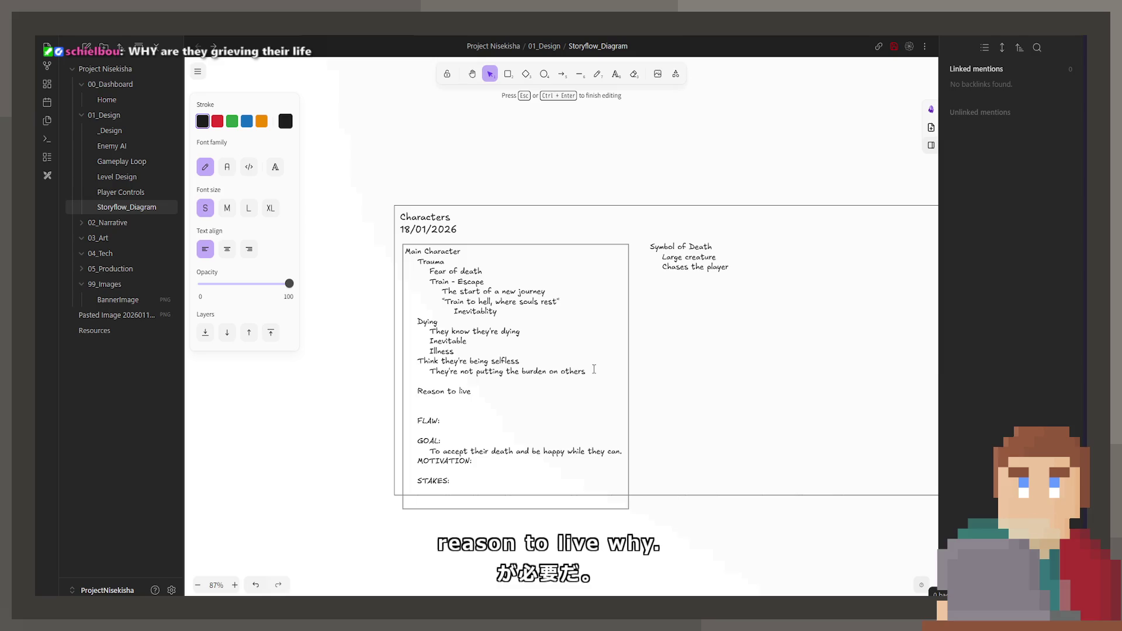
key("Tab")
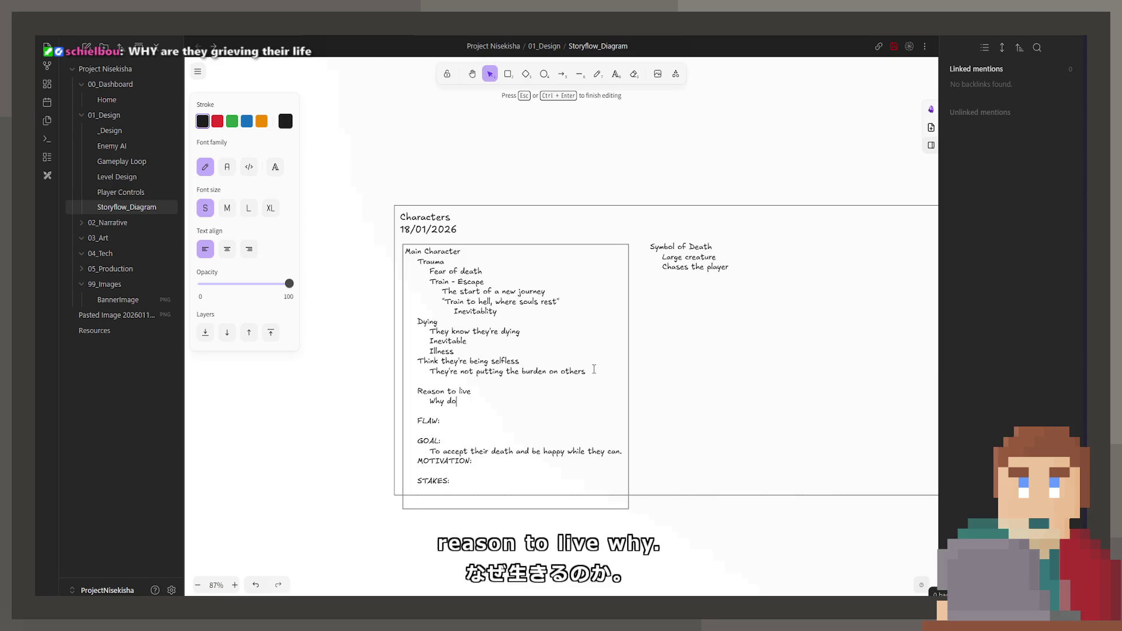
type("oesn't th")
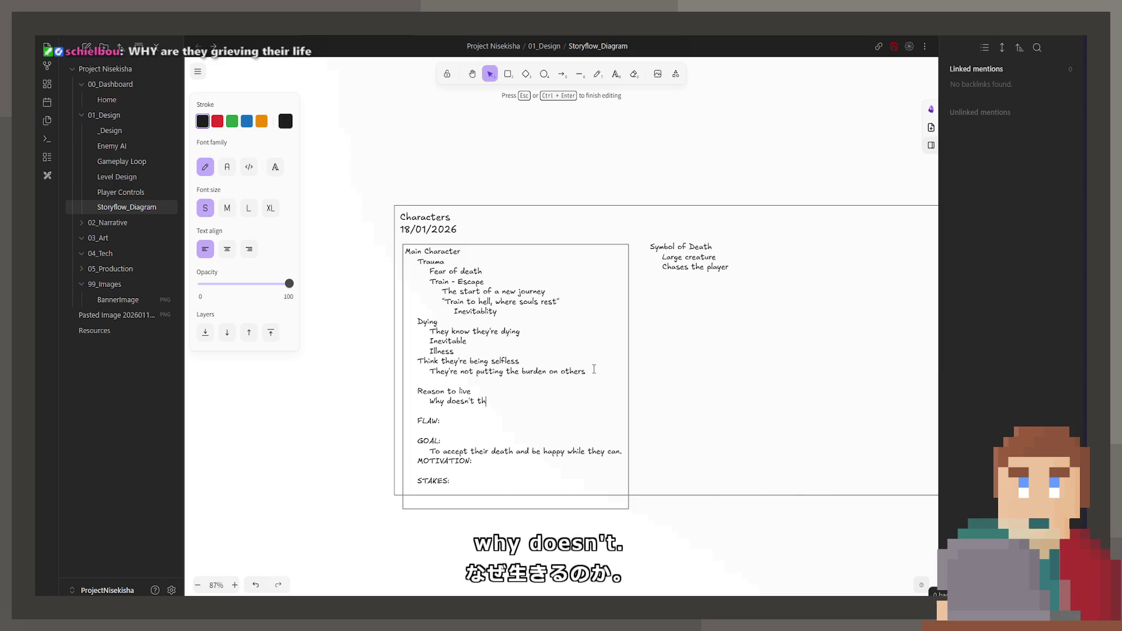
type("is character want")
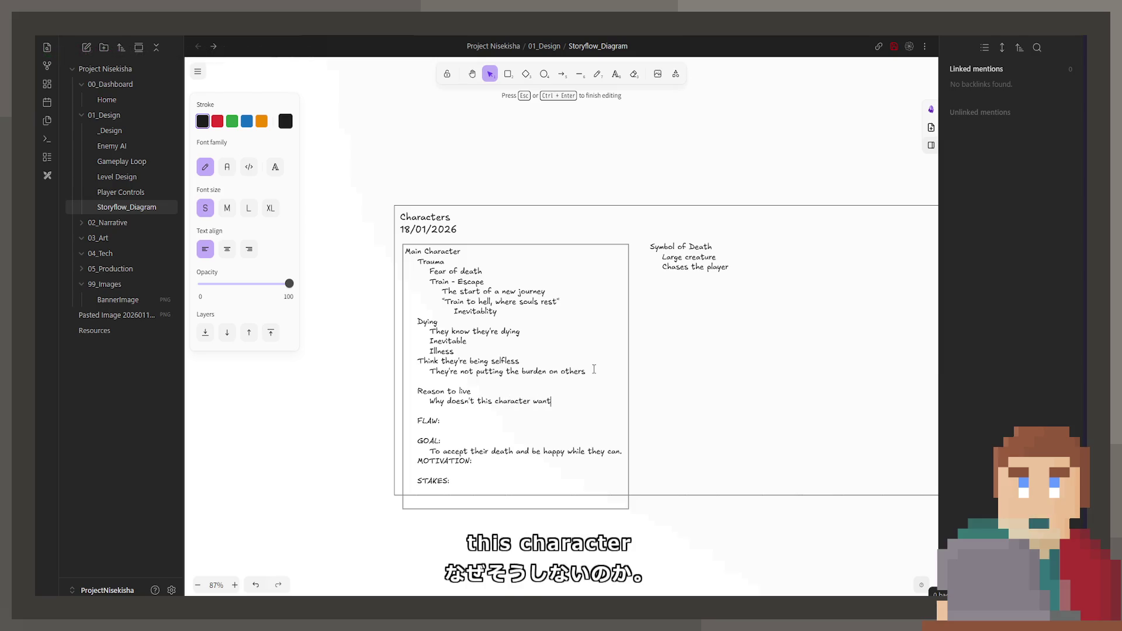
type(" to dir")
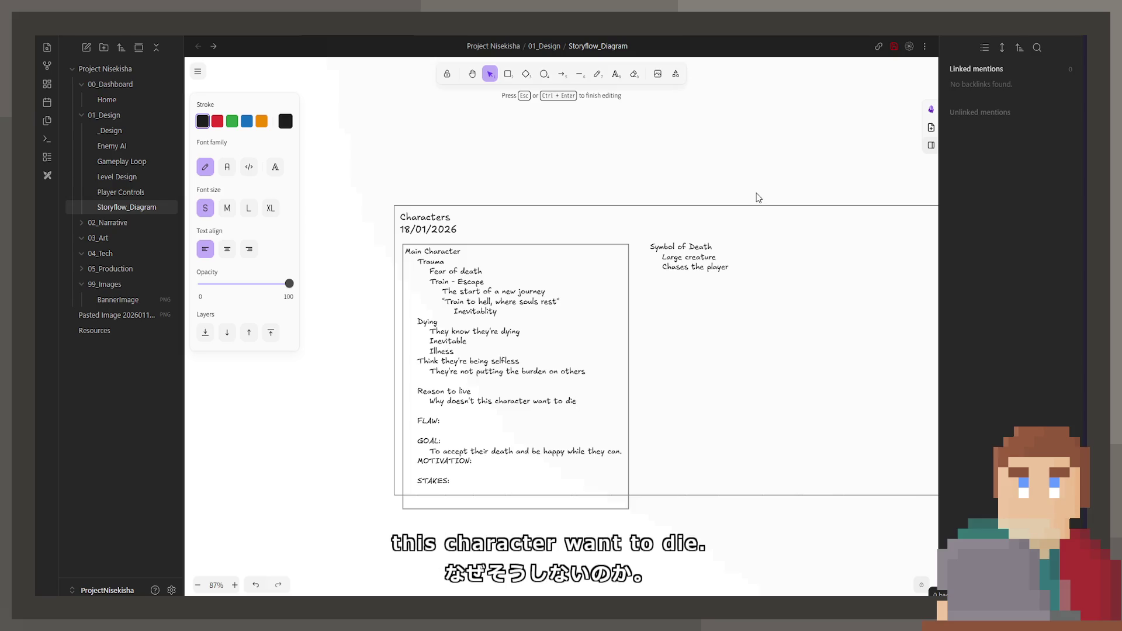
- Reword the question so 'doesn't' reads 'does not'
left_click(636, 399)
scroll(551, 450, "up", 2)
scroll(552, 450, "up", 1)
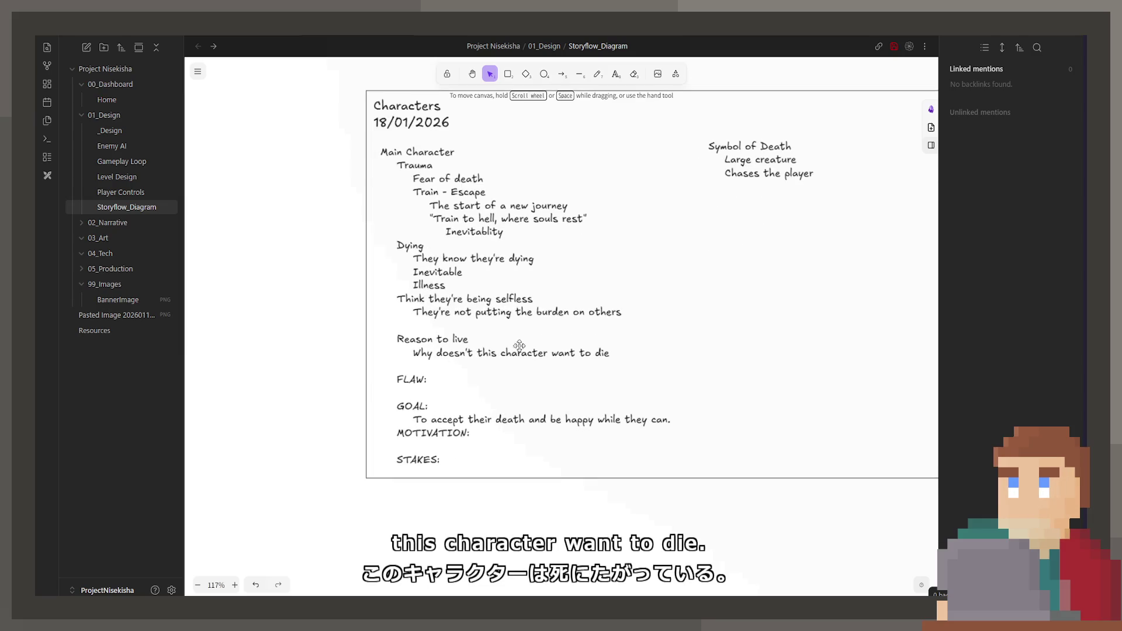
double_click(474, 352)
key("BackSpace")
key("BackSpace")
key("BackSpace")
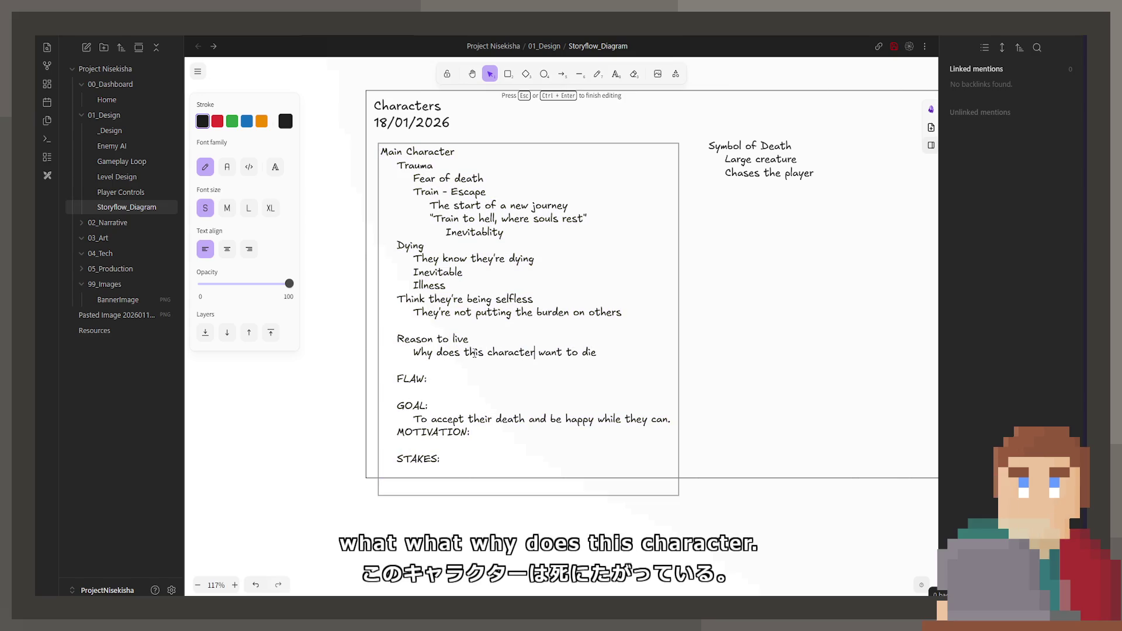
type("not")
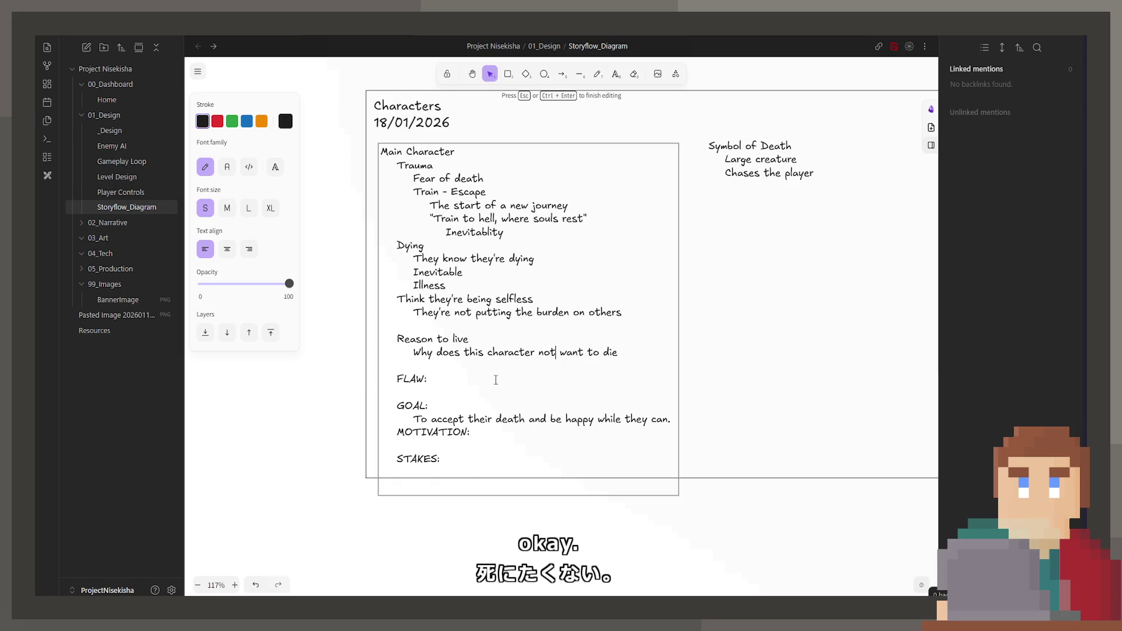
- Delete the GOAL answer line from the Main Character notes
double_click(532, 421)
left_click_drag(665, 420, 410, 420)
key("BackSpace")
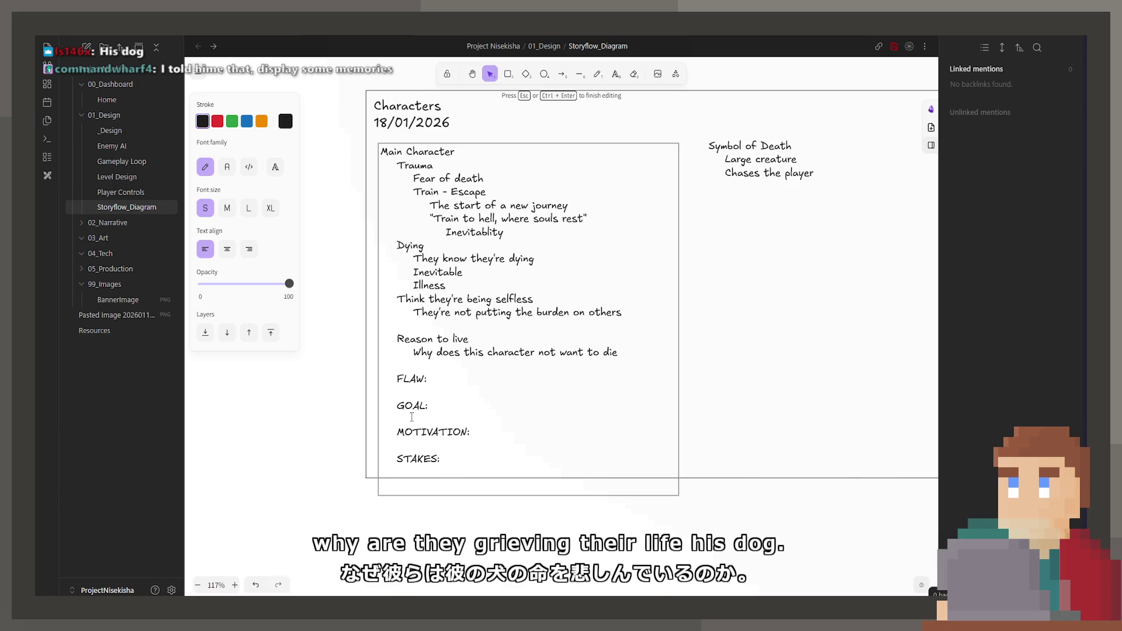
- Add 'Pet' as an indented answer under the question
key("Return")
key("Up")
key("Tab")
key("Tab")
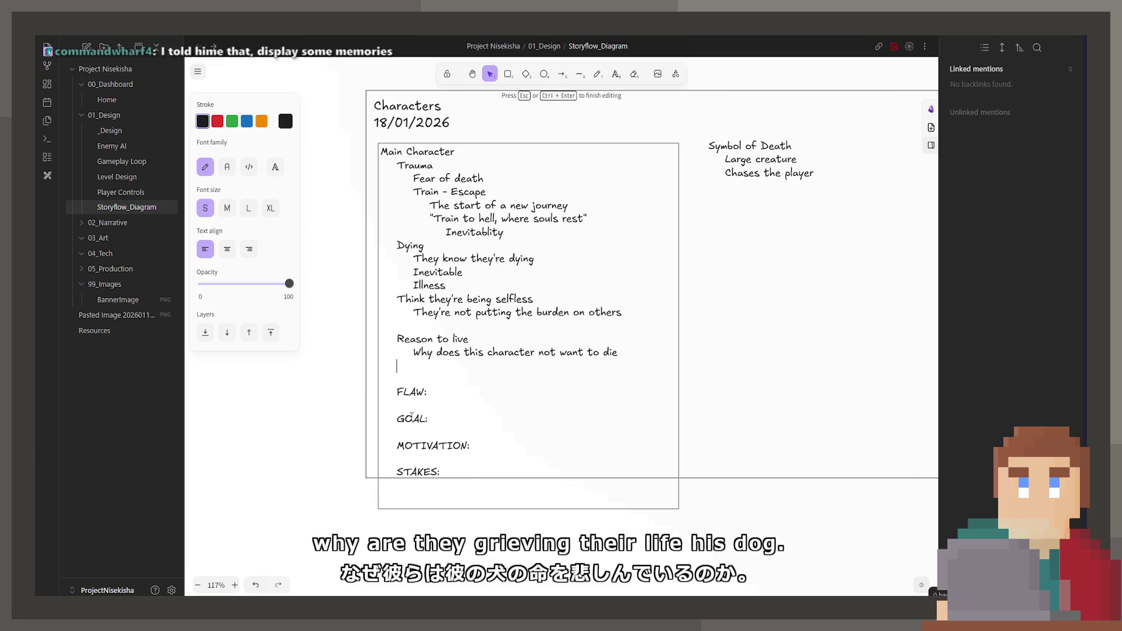
type("Petr")
key("Tab")
key("BackSpace")
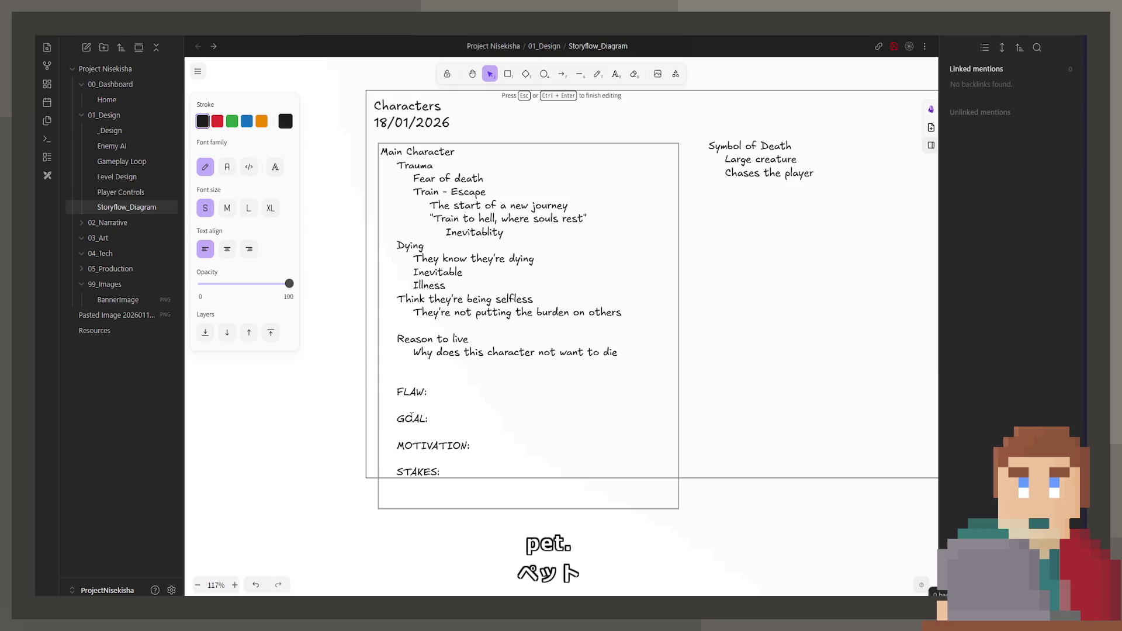
key("shift+Tab")
type("t")
- Remove the extra Family line below Pet and select the question and Pet lines
key("Return")
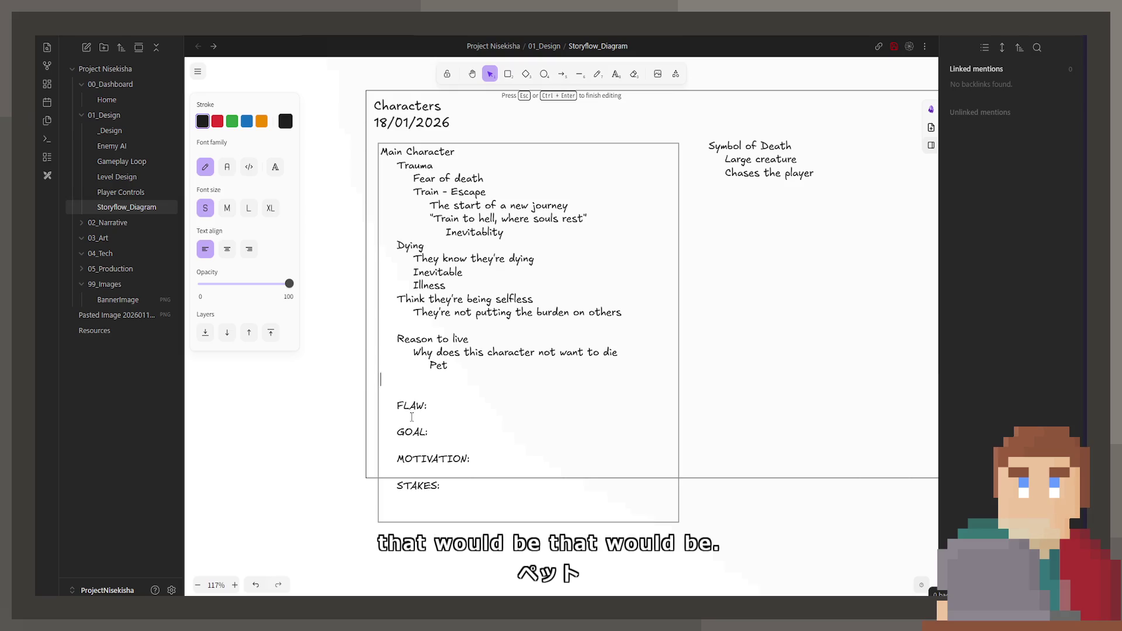
key("Tab")
key("Tab")
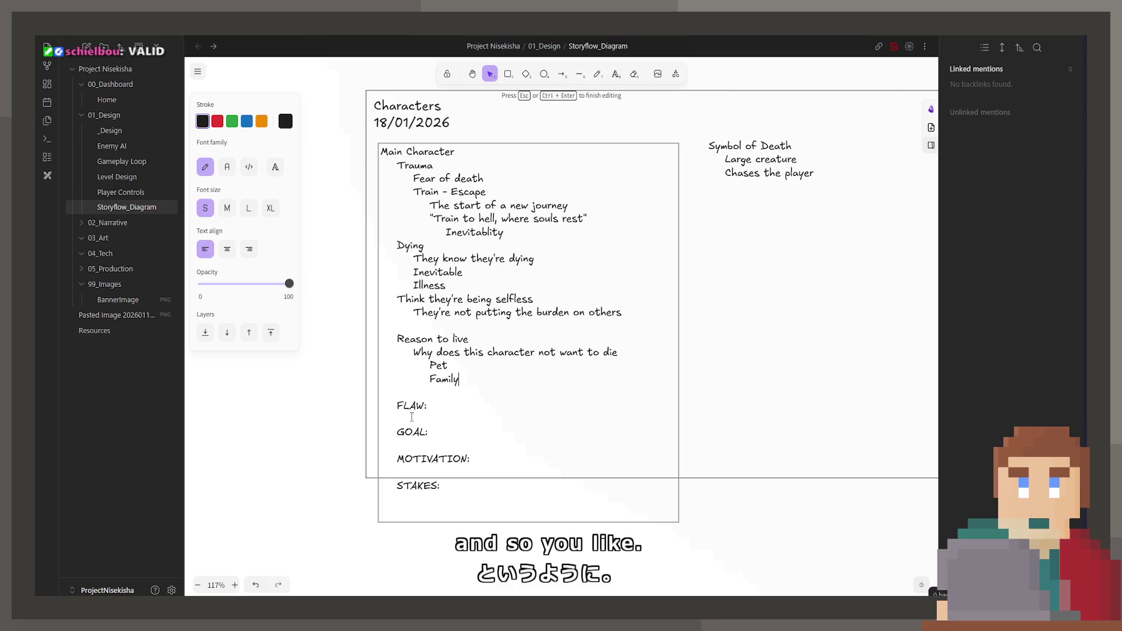
key("BackSpace")
key("BackSpace")
key("BackSpace")
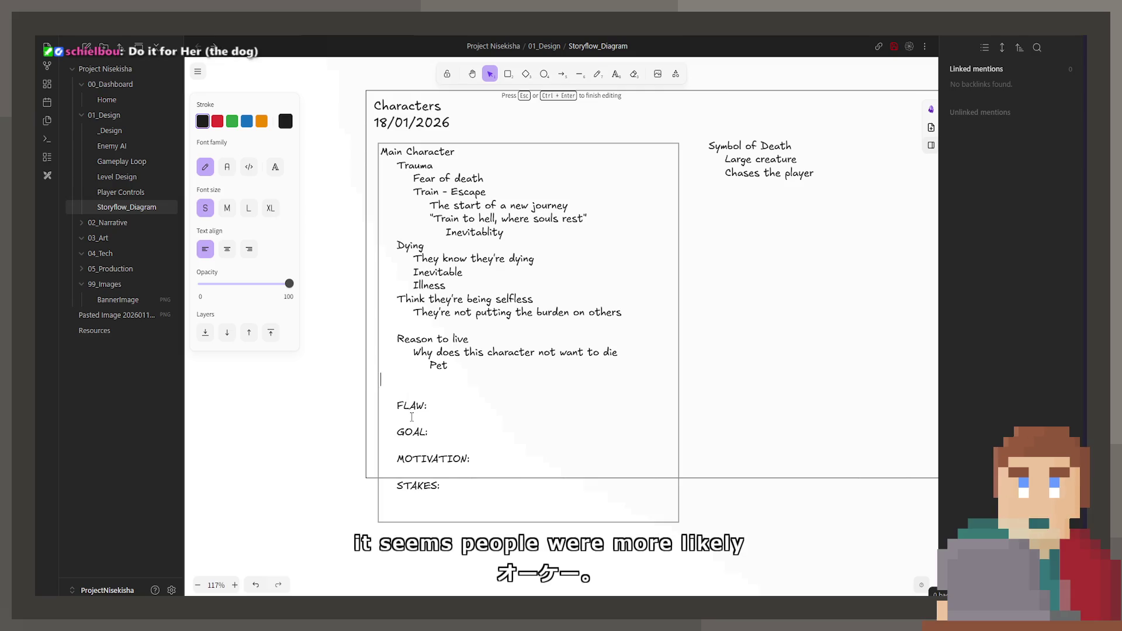
key("BackSpace")
key("BackSpace")
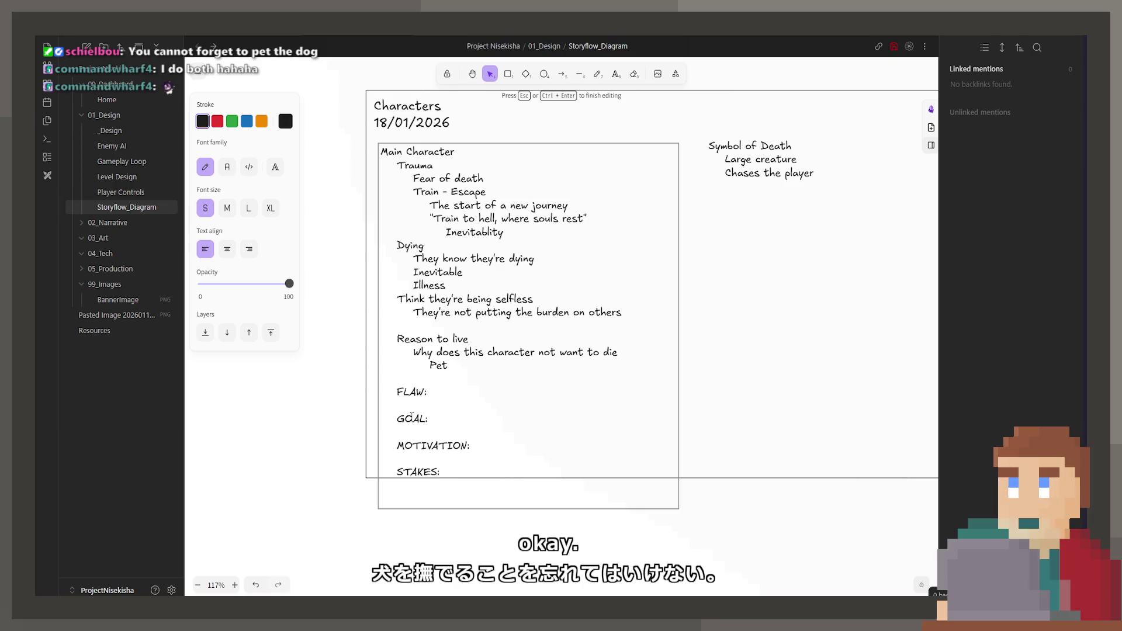
mouse_move(546, 368)
left_mouse_down()
mouse_move(403, 341)
mouse_move(414, 352)
left_mouse_up()
- Replace the selected lines with 'Don't want to leave the dog alone' and exit editing
type("Don&t")
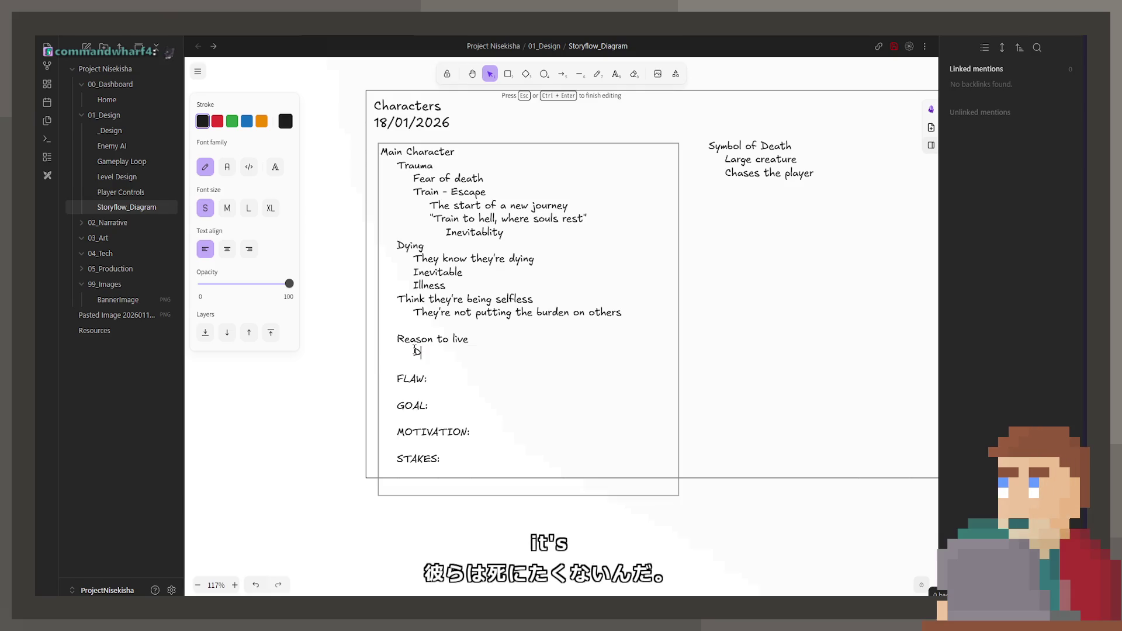
key("BackSpace")
key("BackSpace")
type("'t wan")
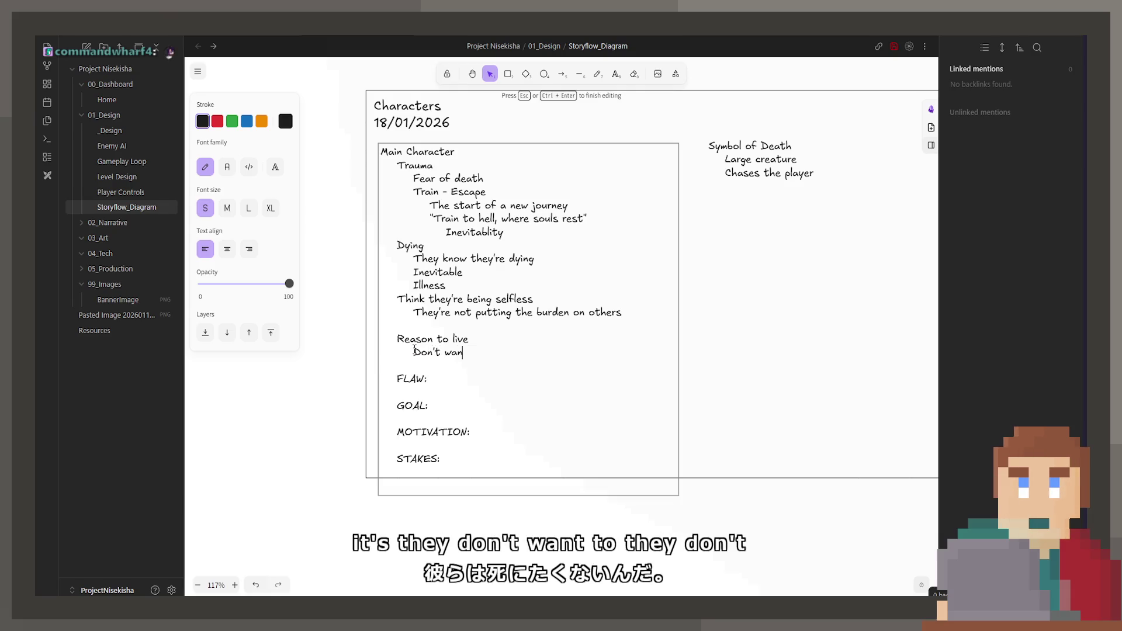
type("t to leave the")
type(" dog")
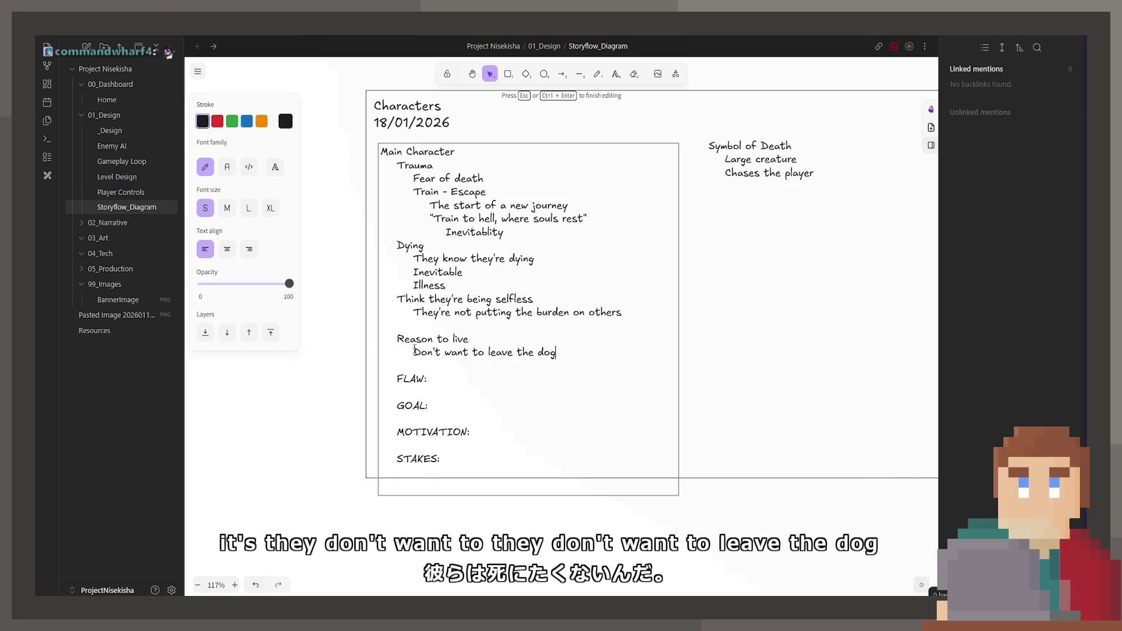
type(" alone")
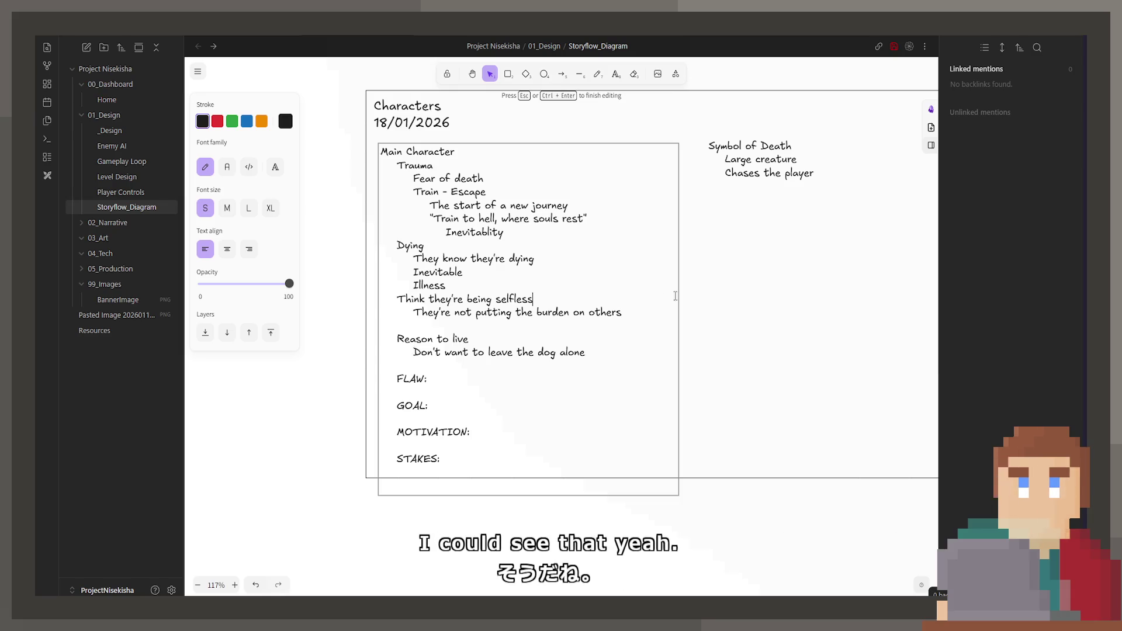
key("Escape")
- Insert '(Optional) Pet the dog' after 'Family pictures' in Scene 1's Player Experience list
scroll(567, 301, "down", 4, "ctrl")
scroll(737, 322, "down", 15)
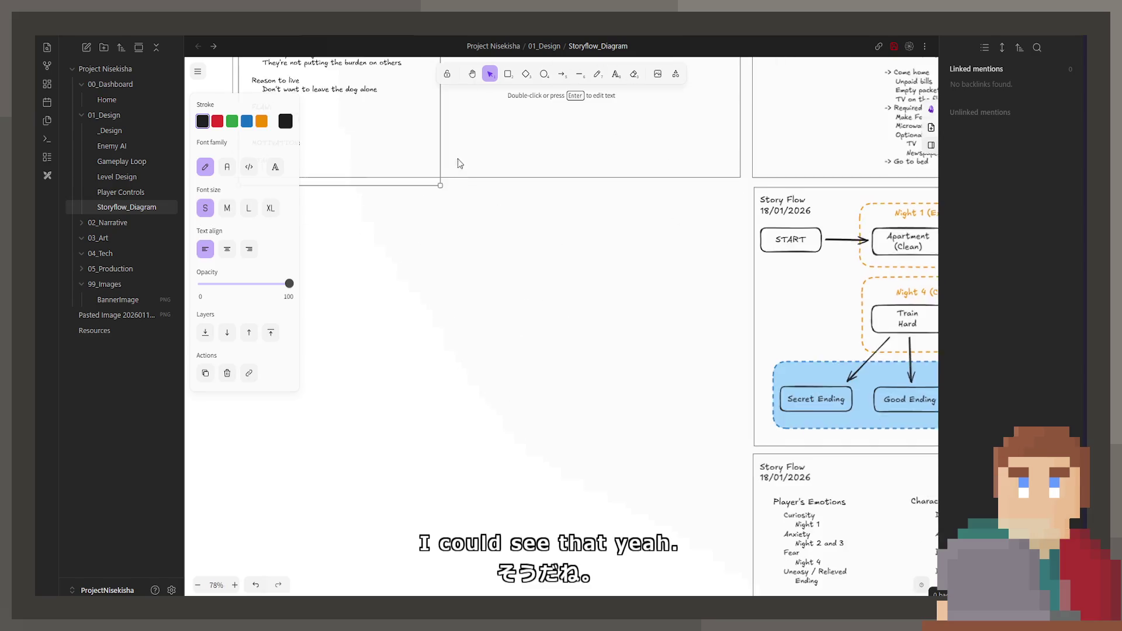
scroll(738, 322, "down", 5)
left_click(685, 401)
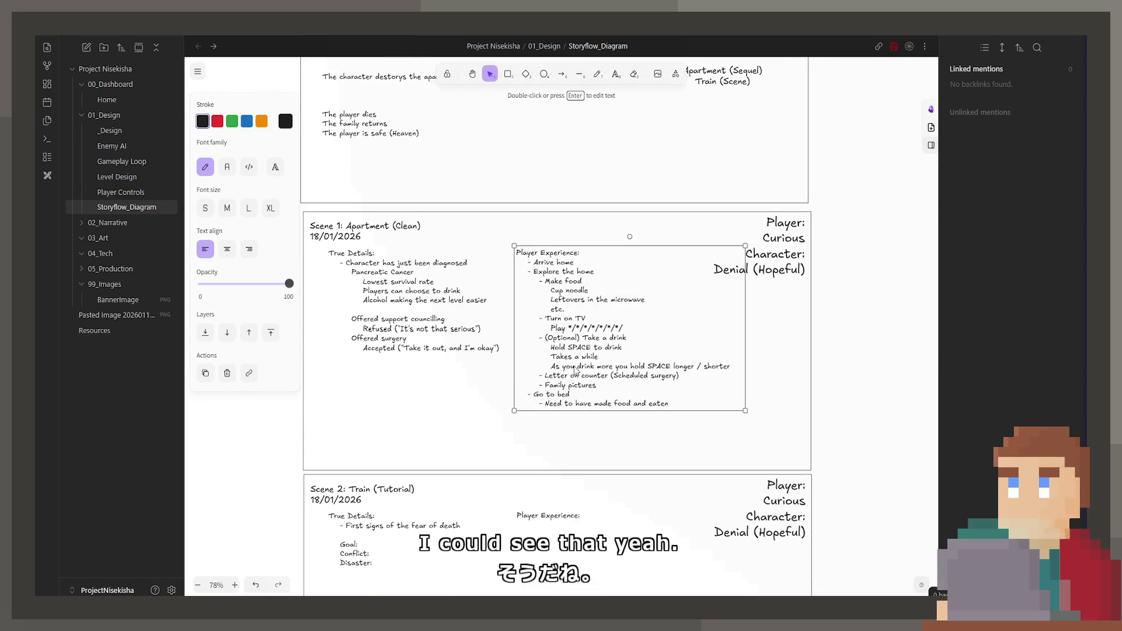
key("Return")
left_click(686, 401)
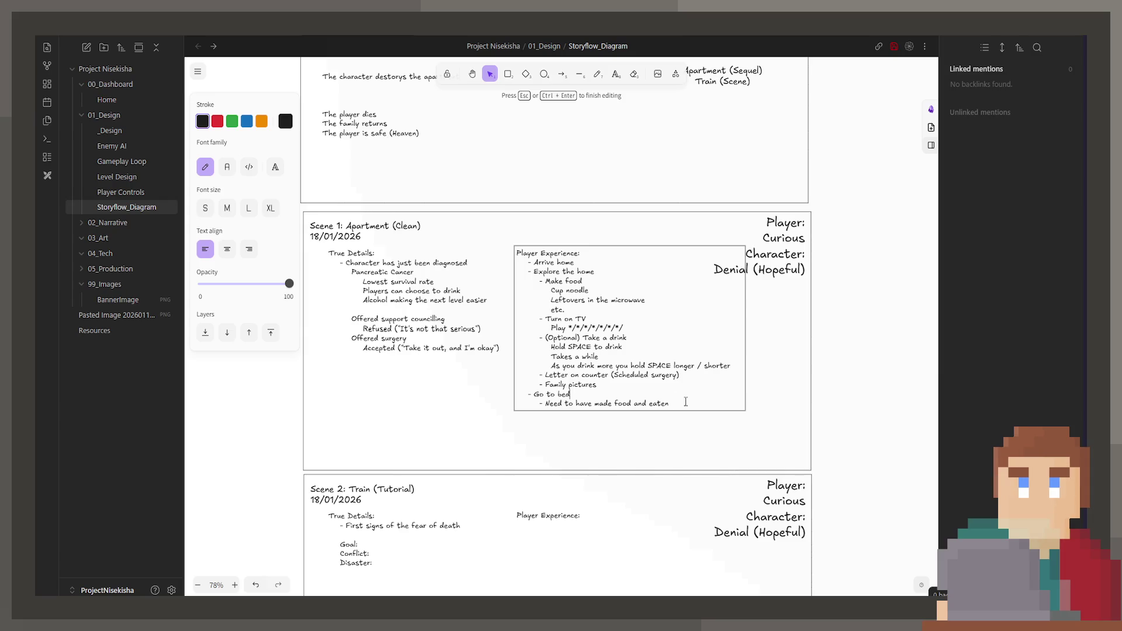
key("Up")
key("Up")
key("Return")
type("- (")
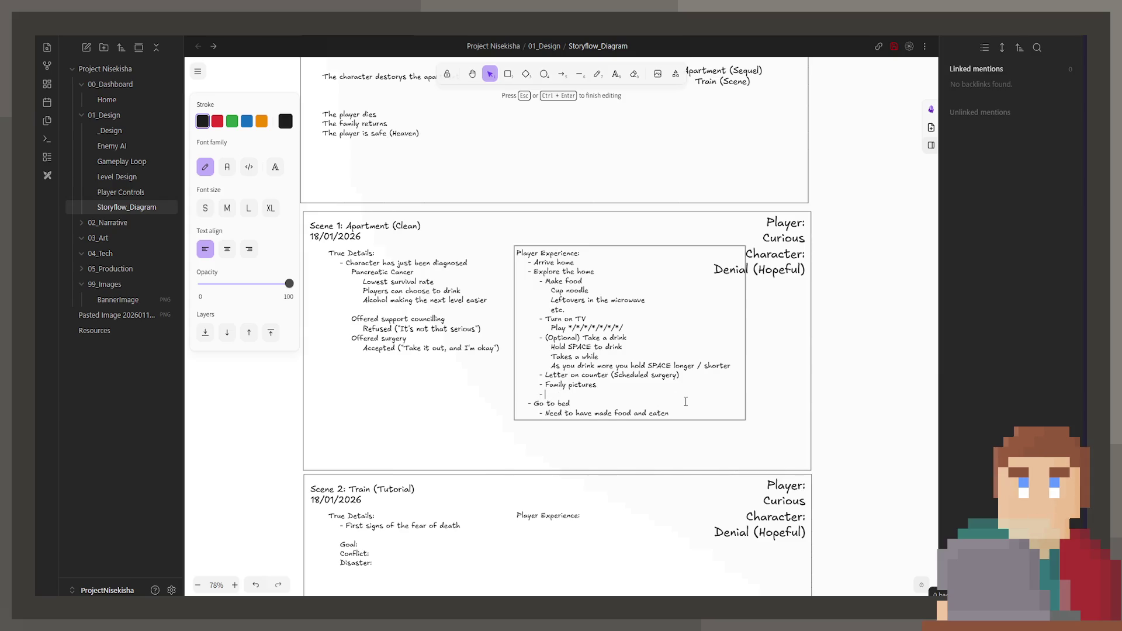
type("Optional ")
type(") Pet the dog")
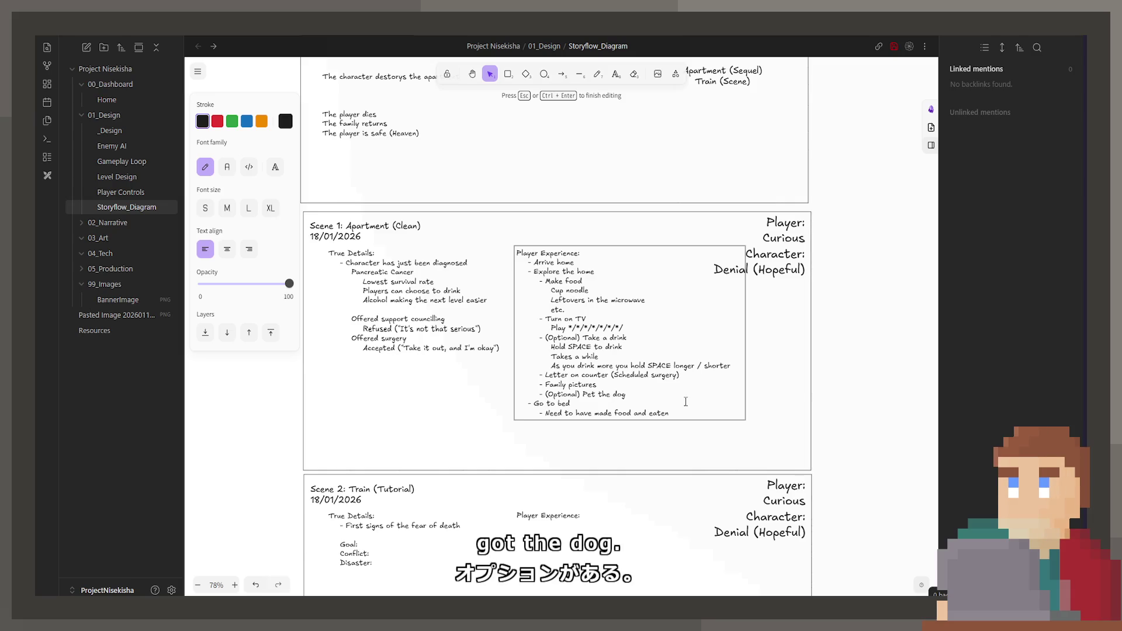
left_click(634, 426)
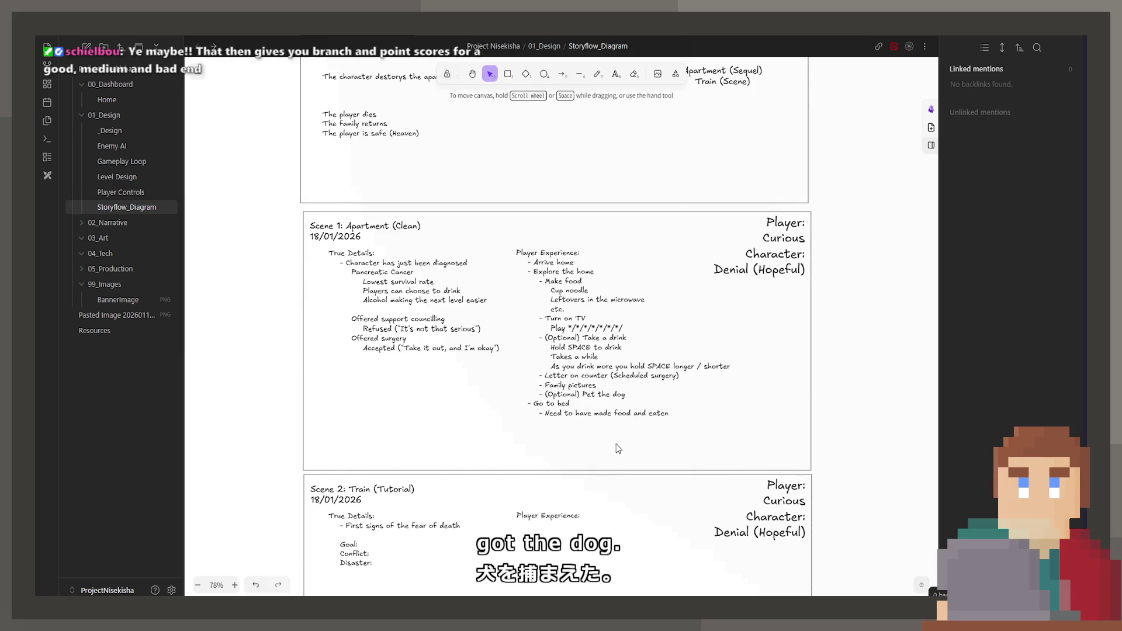
scroll(556, 337, "up", 3)
scroll(556, 337, "left", 2)
scroll(556, 337, "down", 1)
scroll(557, 338, "right", 1)
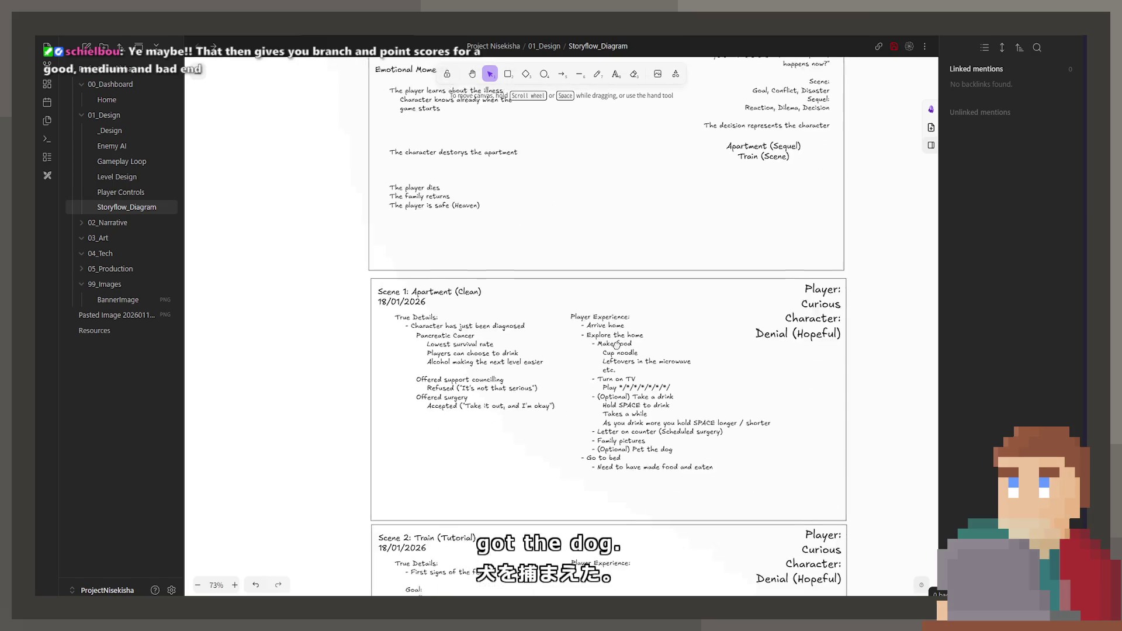
scroll(561, 280, "up", 10)
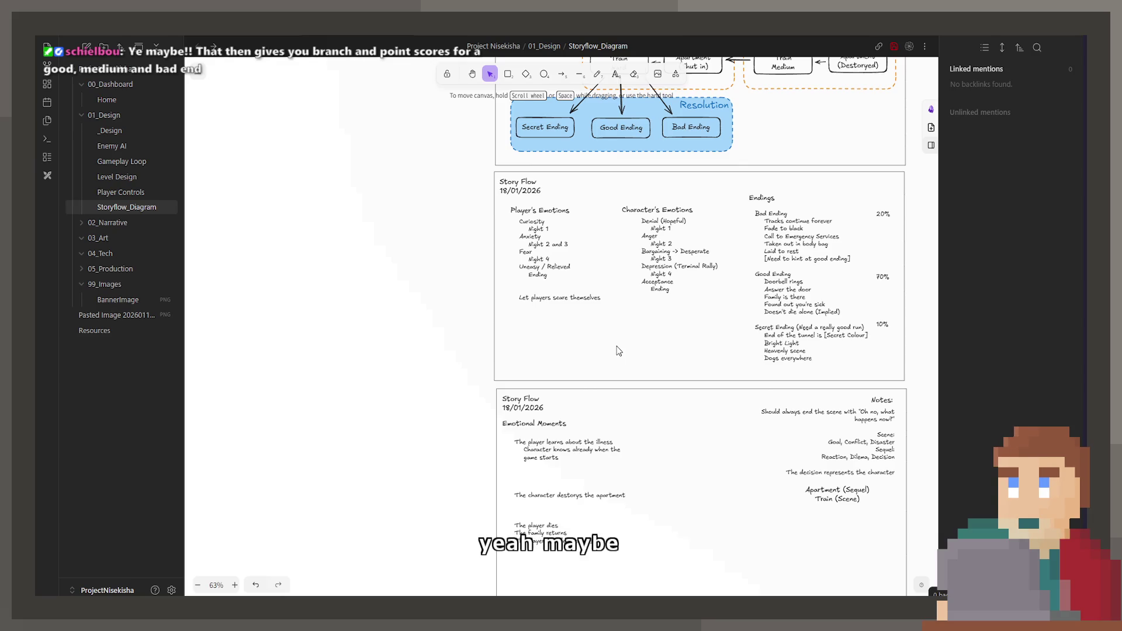
scroll(608, 425, "up", 3)
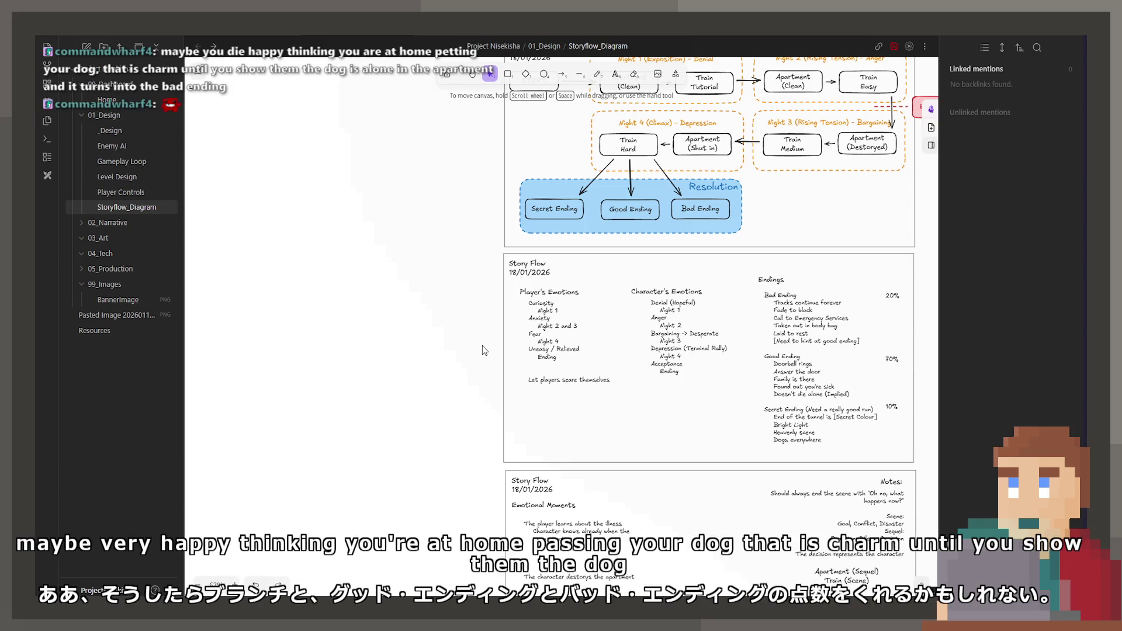
scroll(497, 374, "up", 5)
scroll(497, 374, "left", 3)
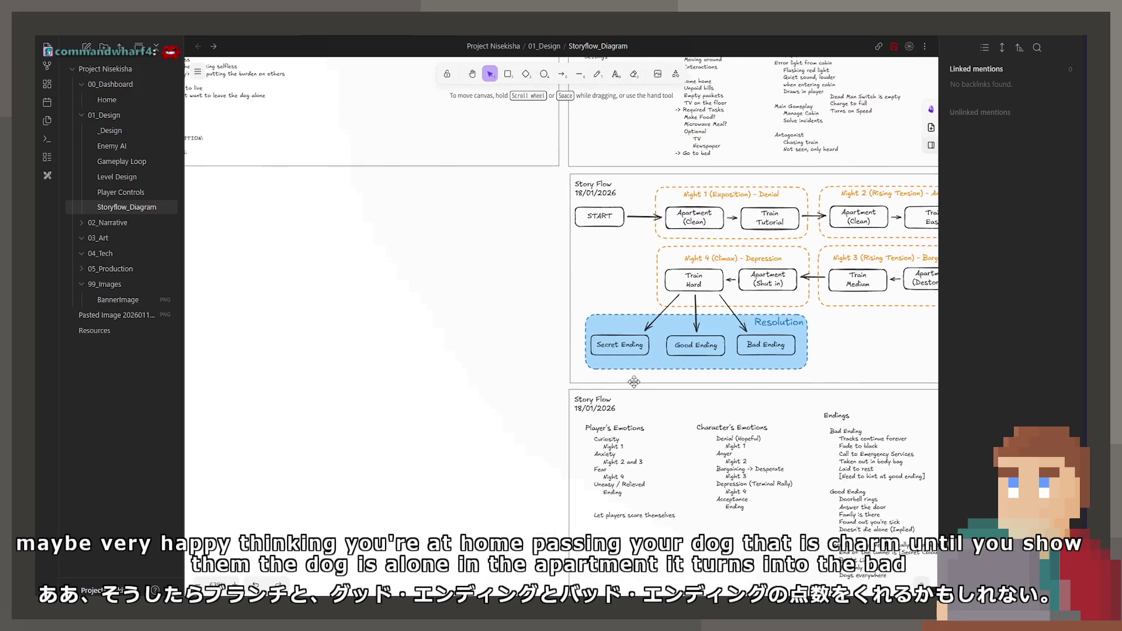
scroll(520, 397, "up", 3, "ctrl")
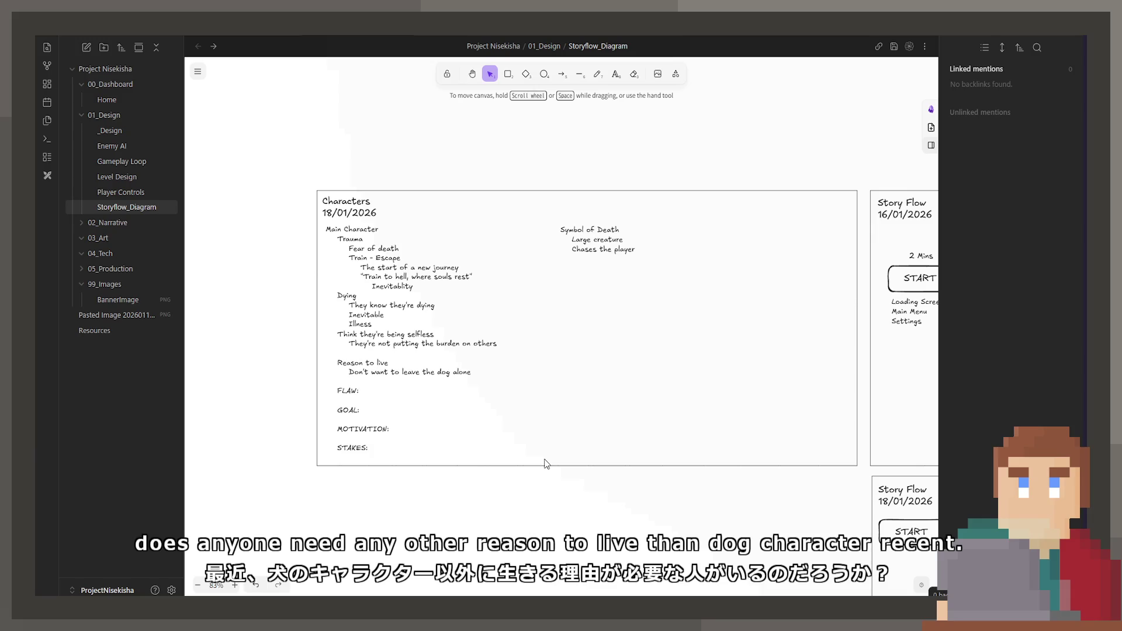
left_click(468, 353)
scroll(596, 463, "up", 3)
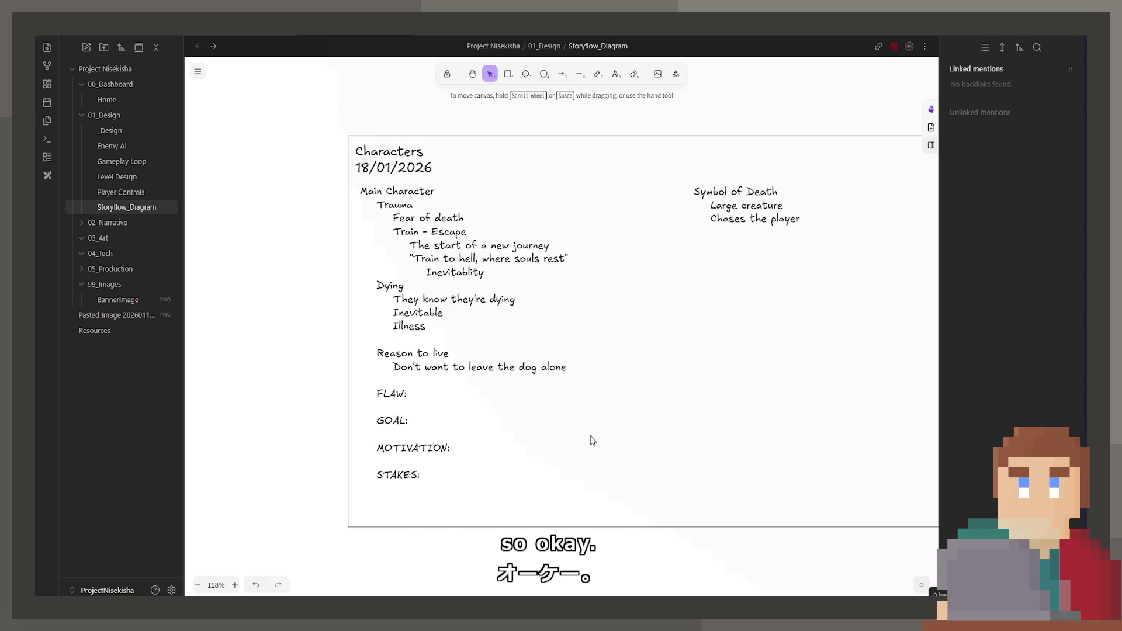
scroll(592, 440, "down", 3)
scroll(694, 343, "down", 5)
scroll(703, 328, "right", 5)
scroll(703, 328, "down", 5)
scroll(595, 389, "up", 2)
double_click(595, 389)
- Cut the Good Ending lines after 'Doorbell rings'
left_click(595, 389)
left_click_drag(619, 381, 409, 362)
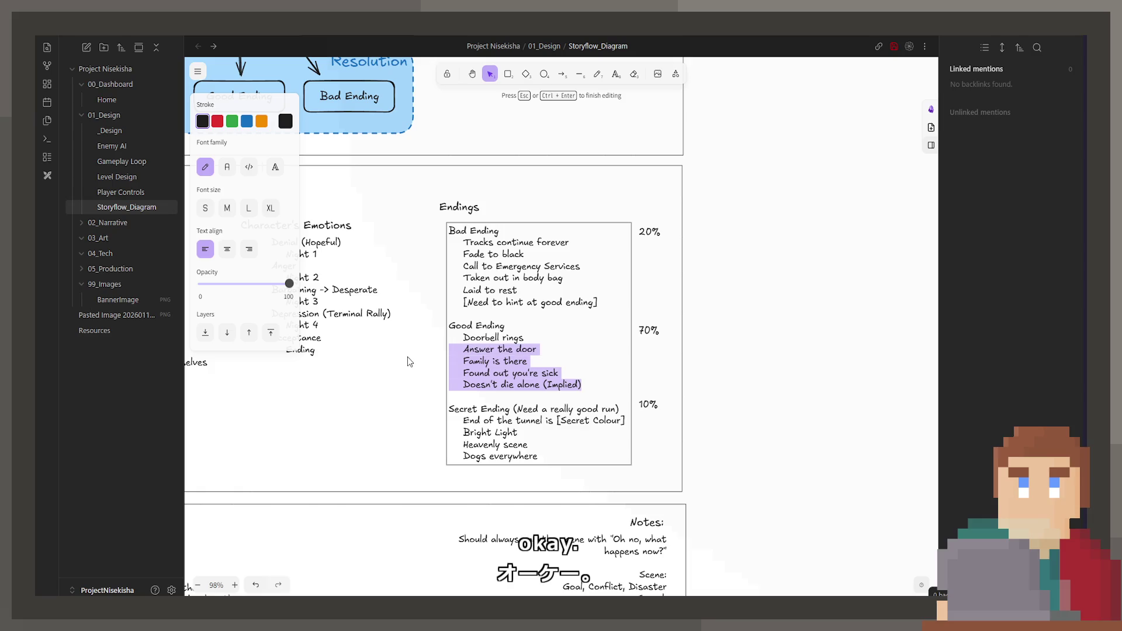
key("BackSpace")
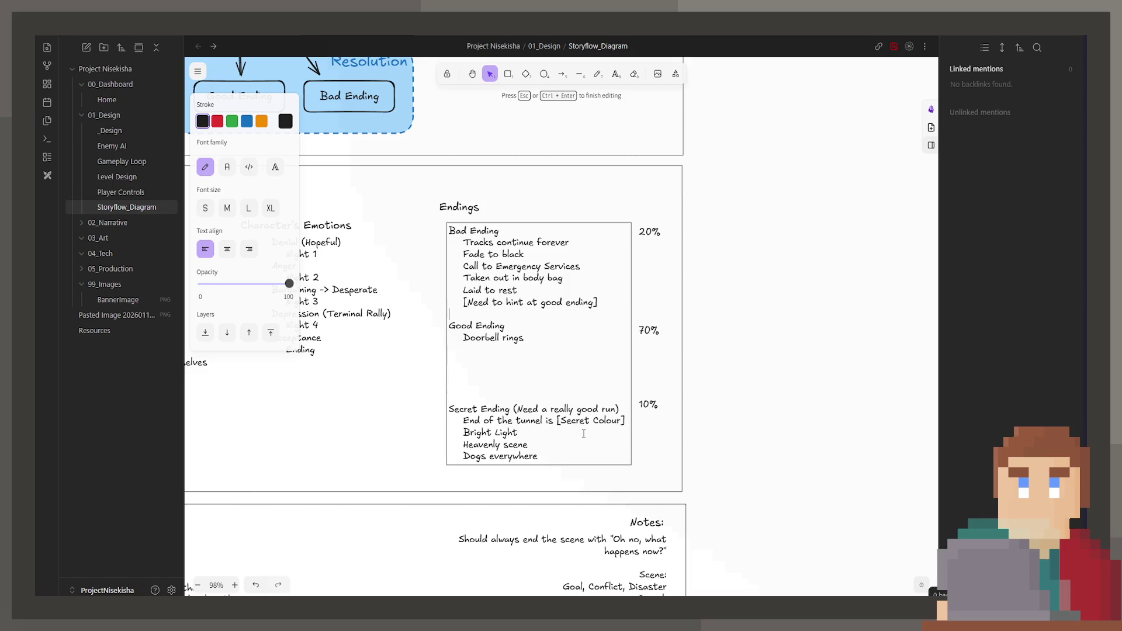
- Replace Bad Ending's 'Laid to rest' with 'Dog left alone'
key("BackSpace")
key("BackSpace")
key("BackSpace")
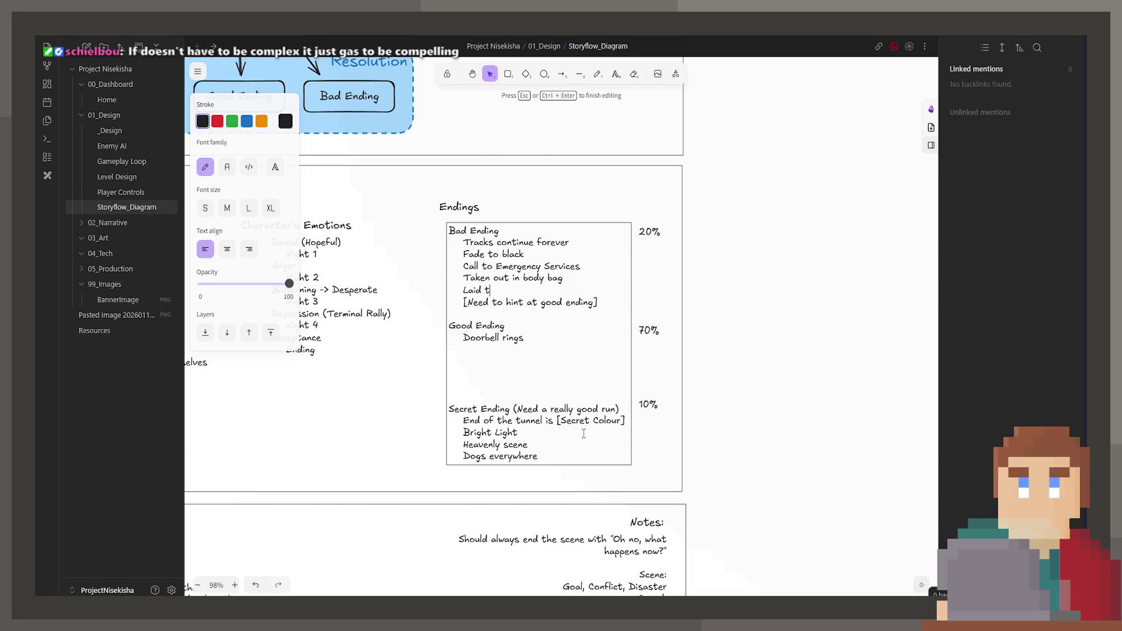
key("BackSpace")
key("BackSpace")
key("BackSpace")
type("Do")
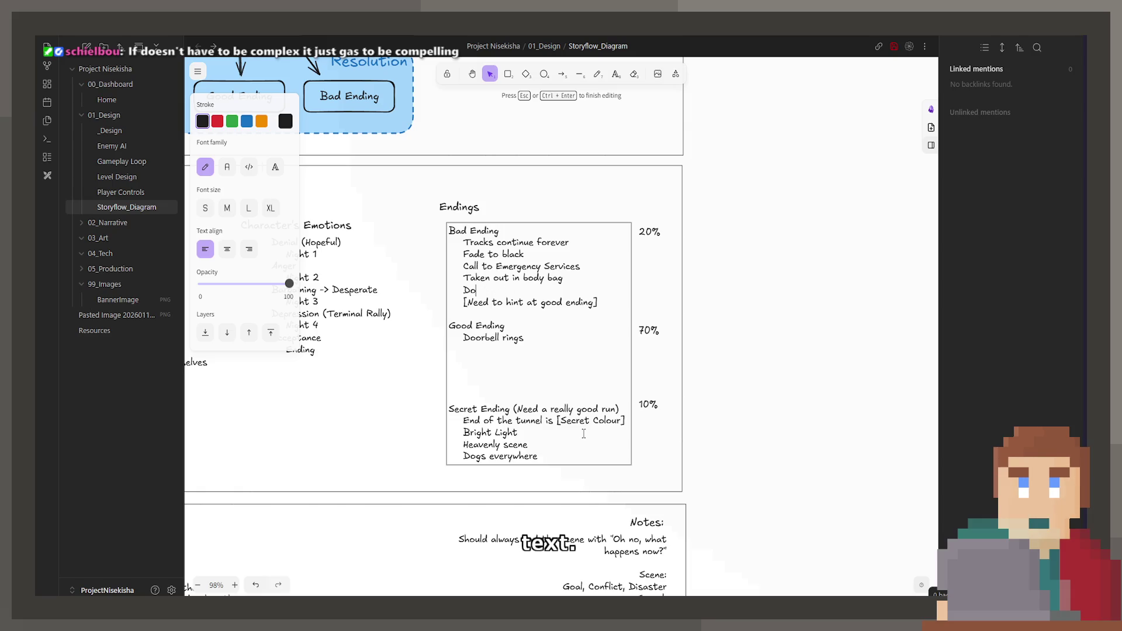
type("g left alone")
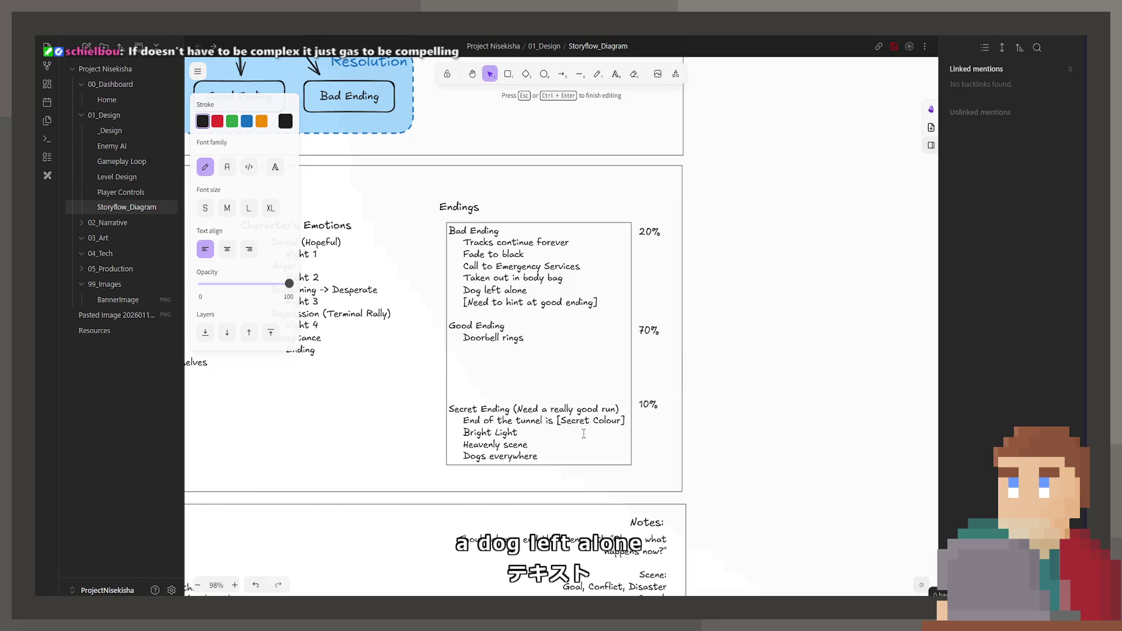
key("Escape")
scroll(522, 365, "down", 1)
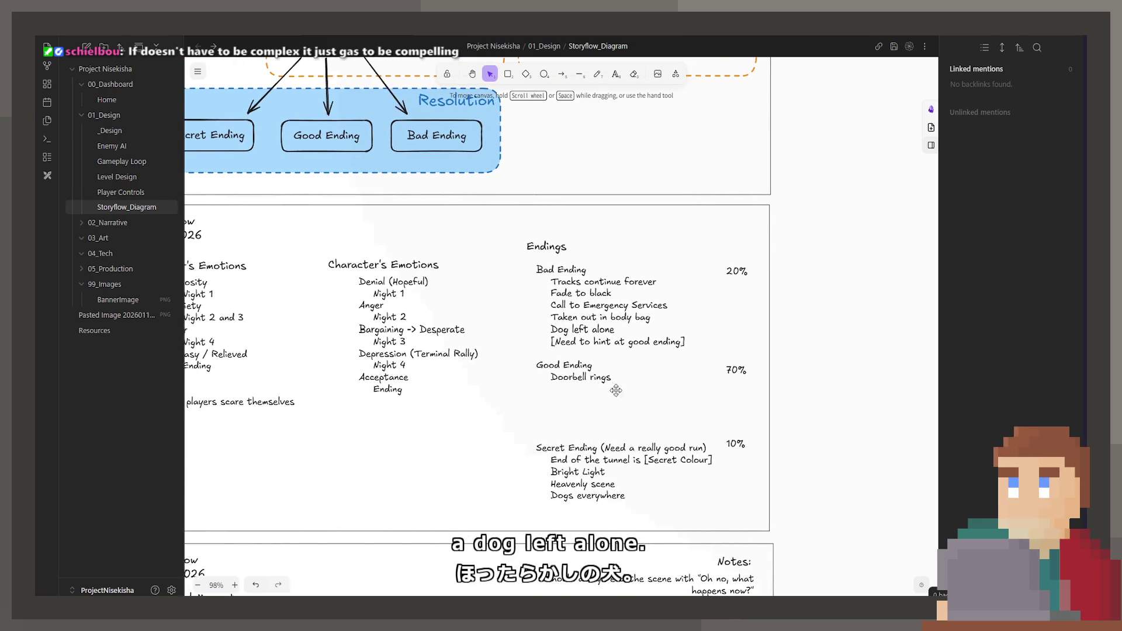
scroll(521, 366, "down", 2)
scroll(543, 398, "up", 10)
scroll(561, 421, "left", 10)
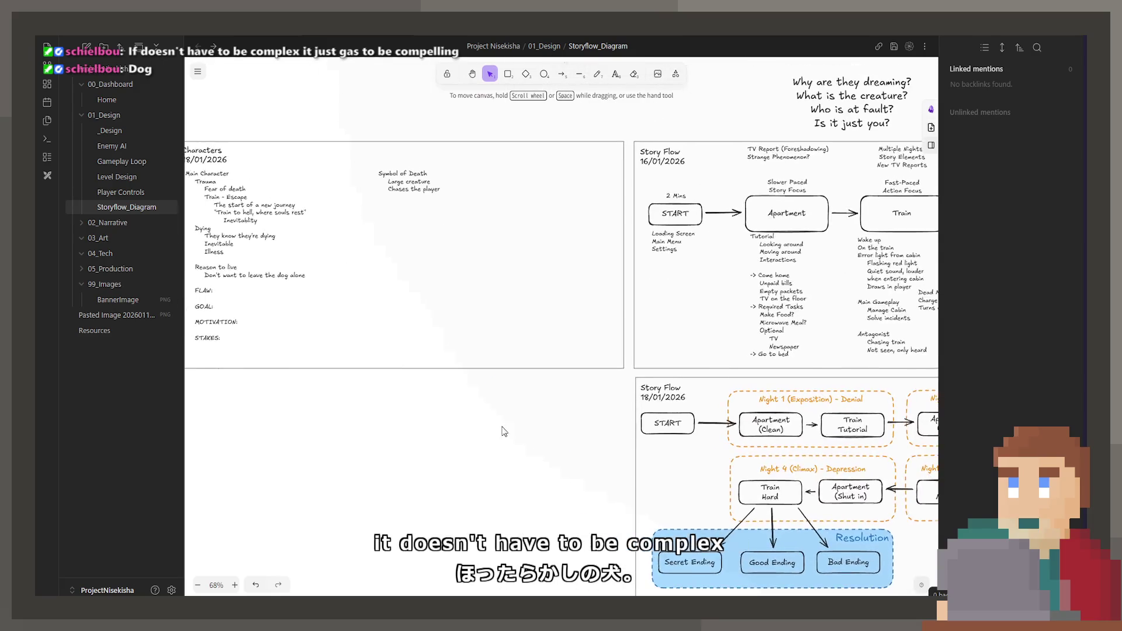
scroll(570, 432, "down", 5)
scroll(570, 431, "right", 5)
scroll(525, 321, "up", 3)
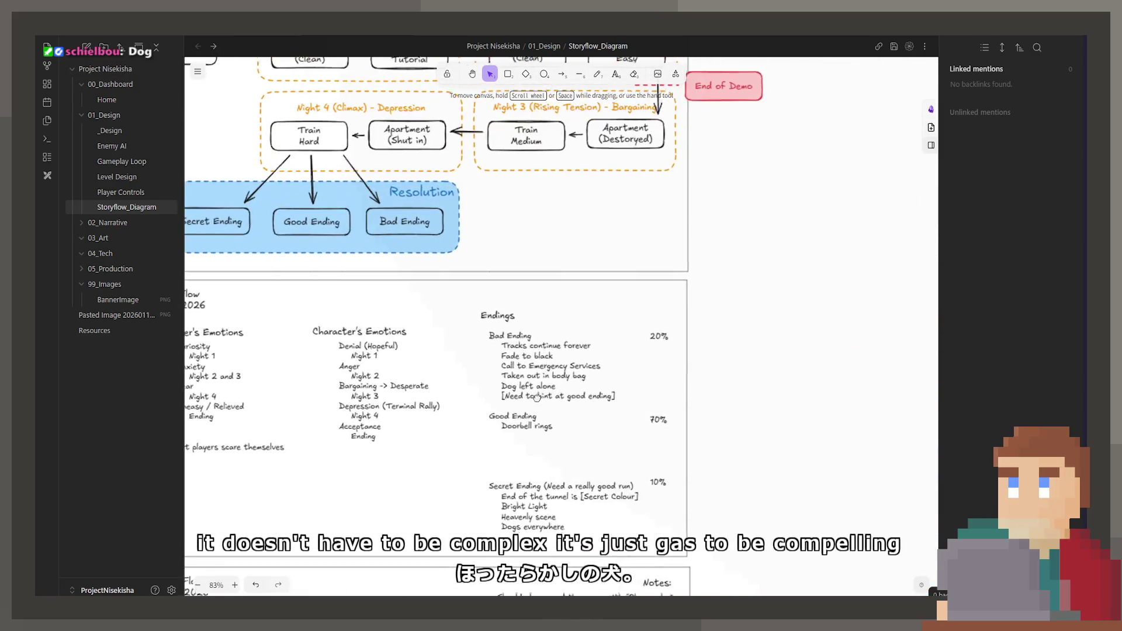
double_click(555, 360)
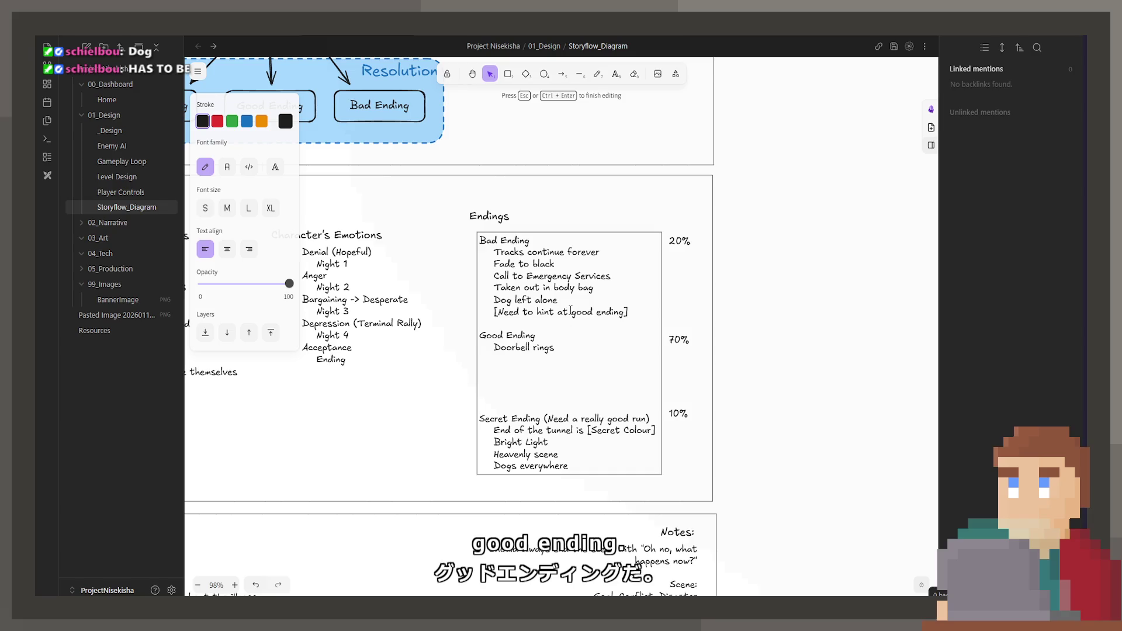
scroll(571, 303, "down", 10)
key("Escape")
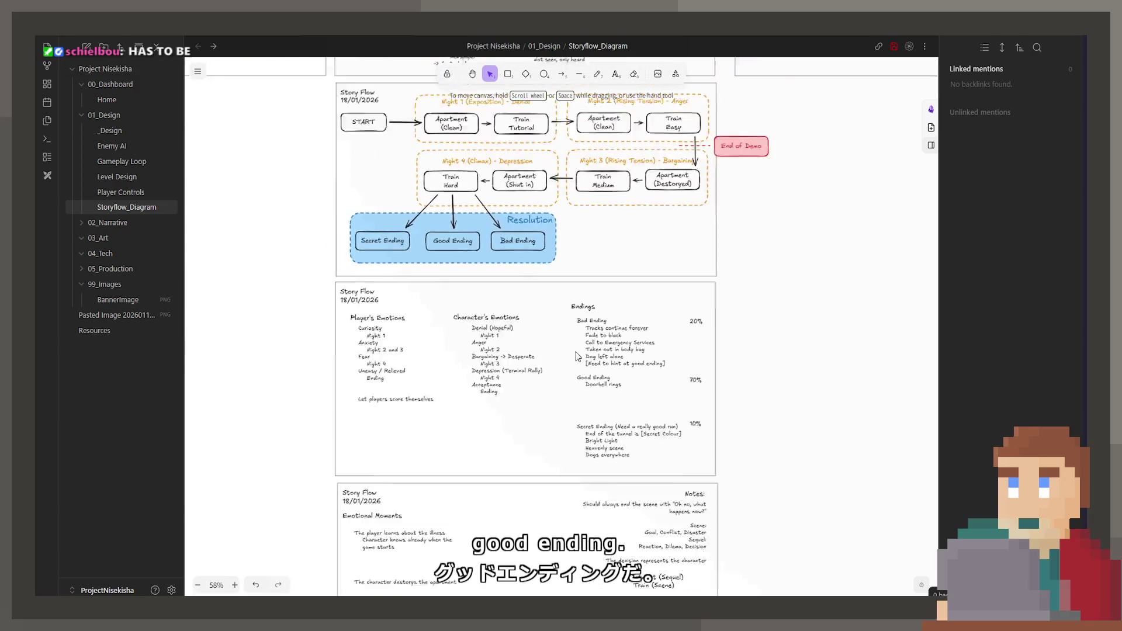
scroll(449, 275, "up", 10)
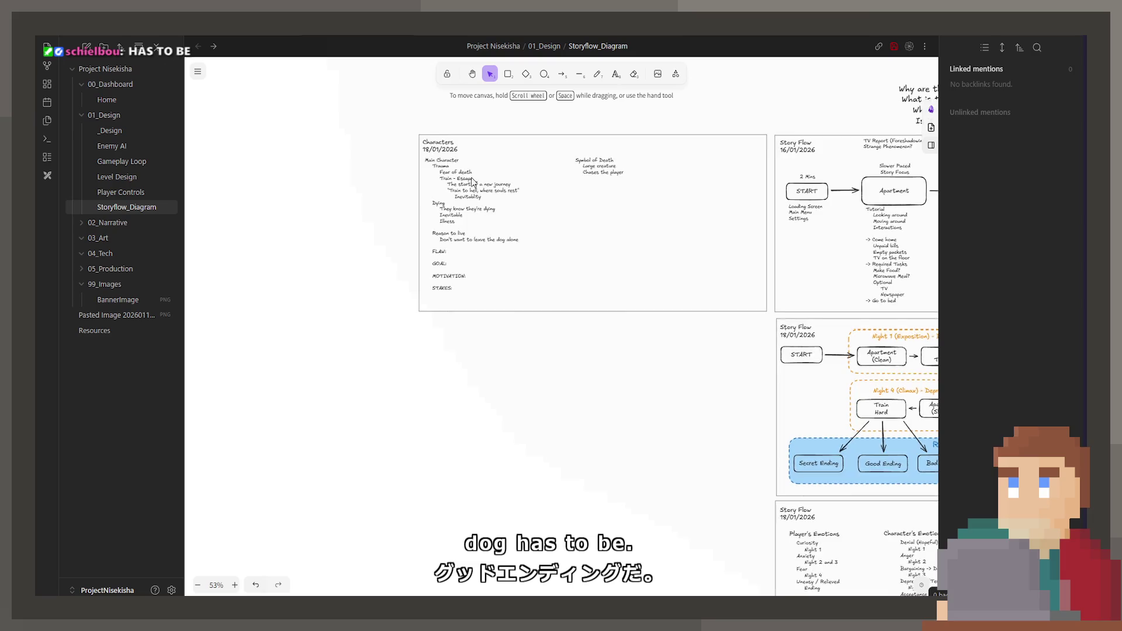
key("Return")
left_click(422, 267)
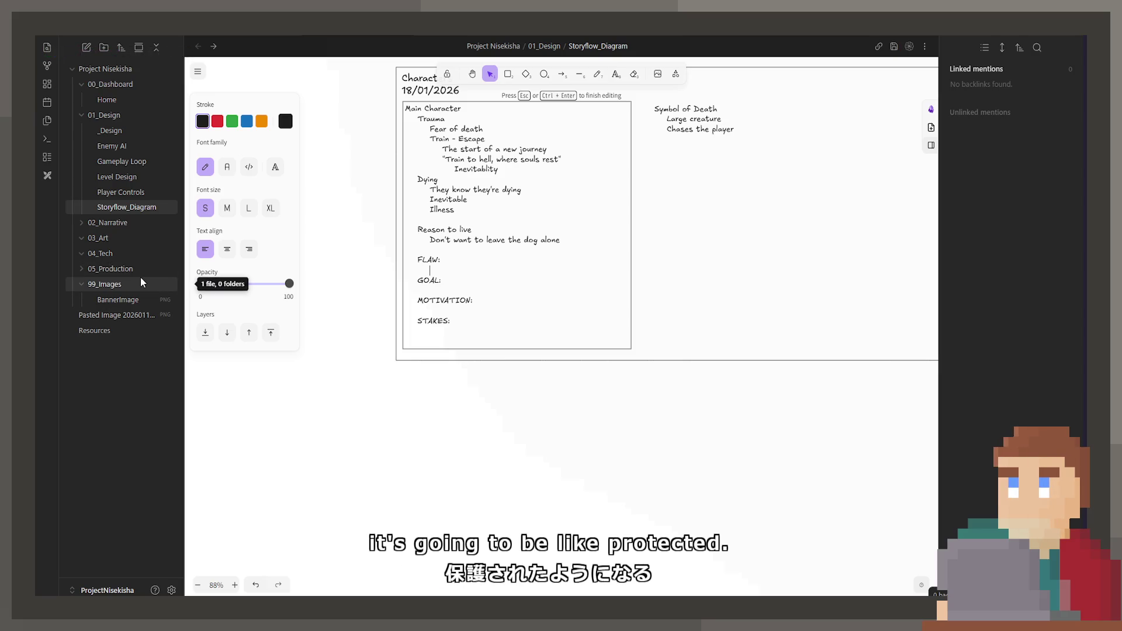
left_click_drag(376, 362, 304, 340)
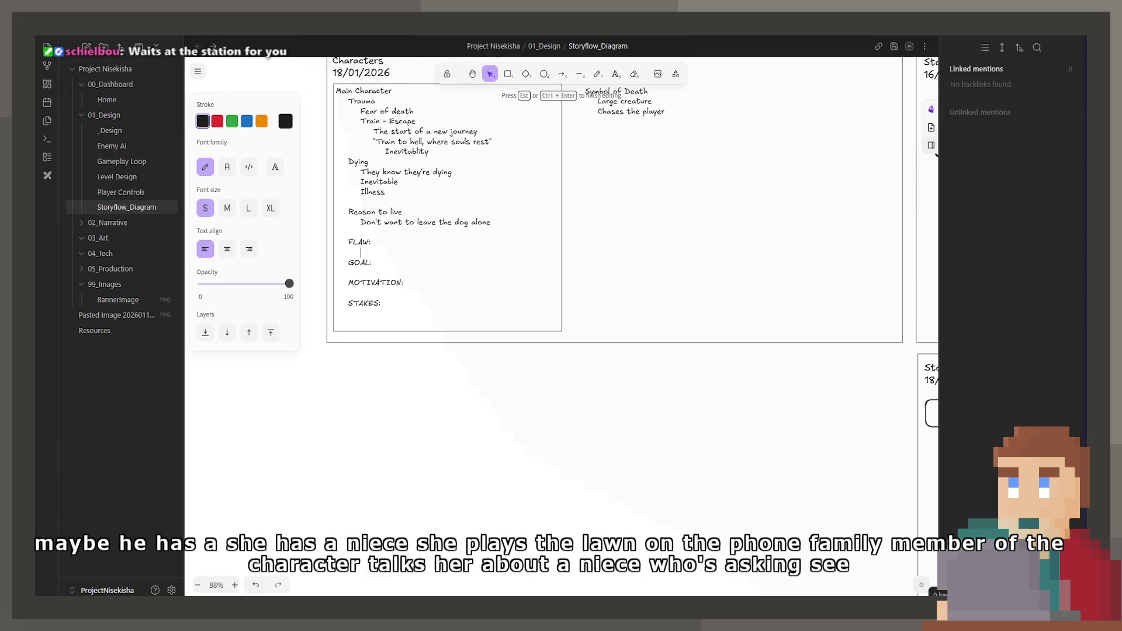
scroll(856, 343, "right", 5)
scroll(676, 371, "down", 1)
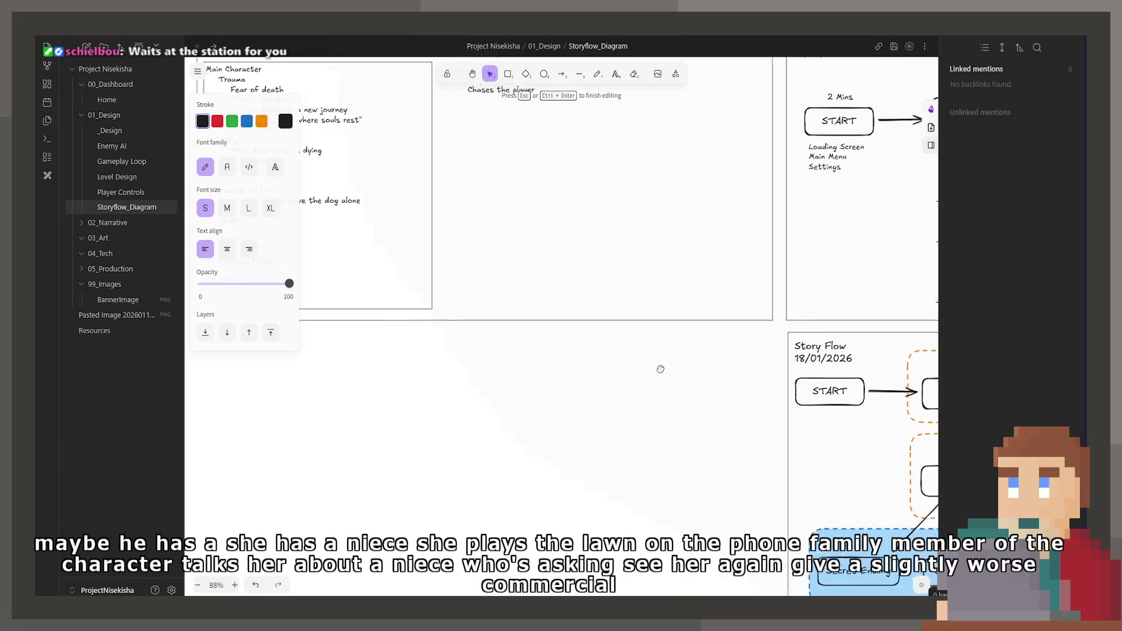
left_click(555, 411)
scroll(555, 412, "right", 5)
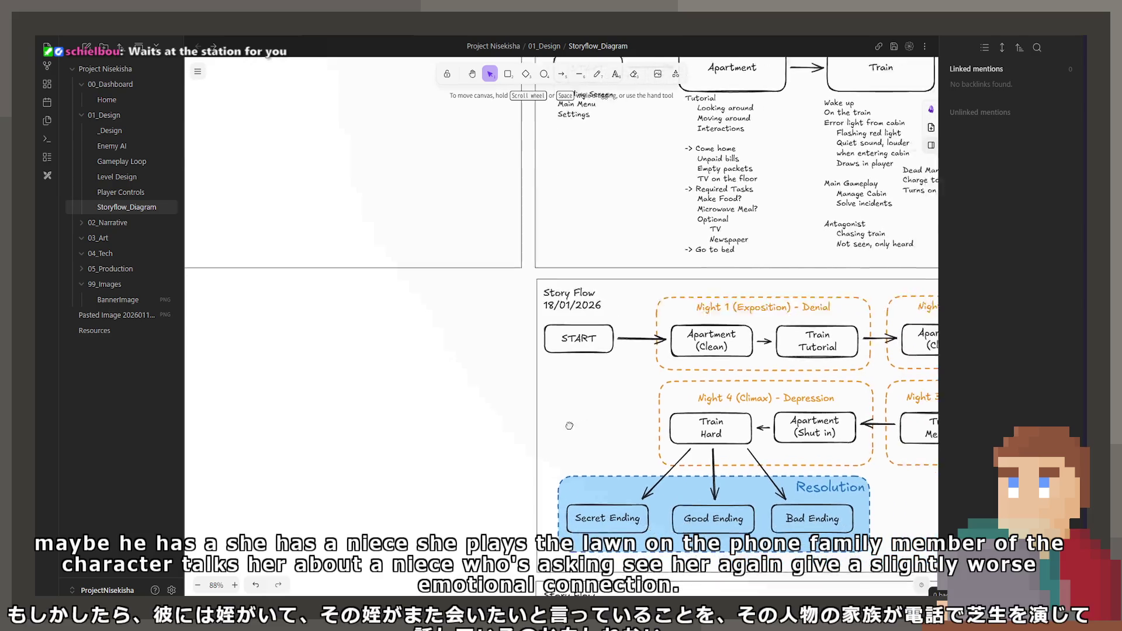
scroll(804, 464, "down", 2)
scroll(803, 464, "right", 3)
scroll(803, 465, "down", 1)
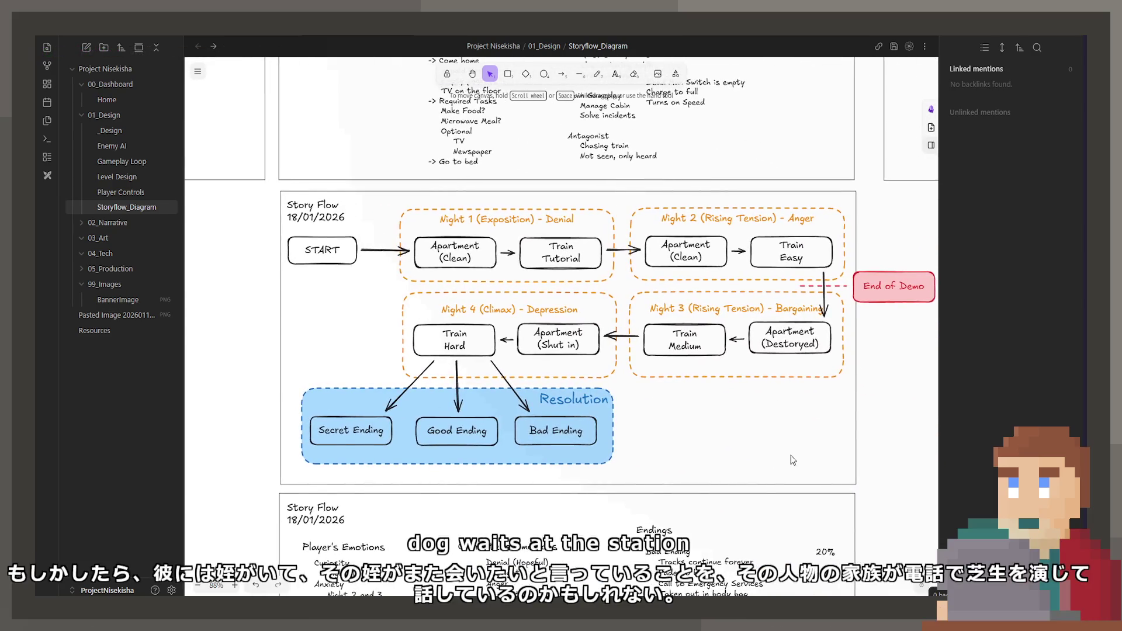
scroll(722, 450, "down", 6)
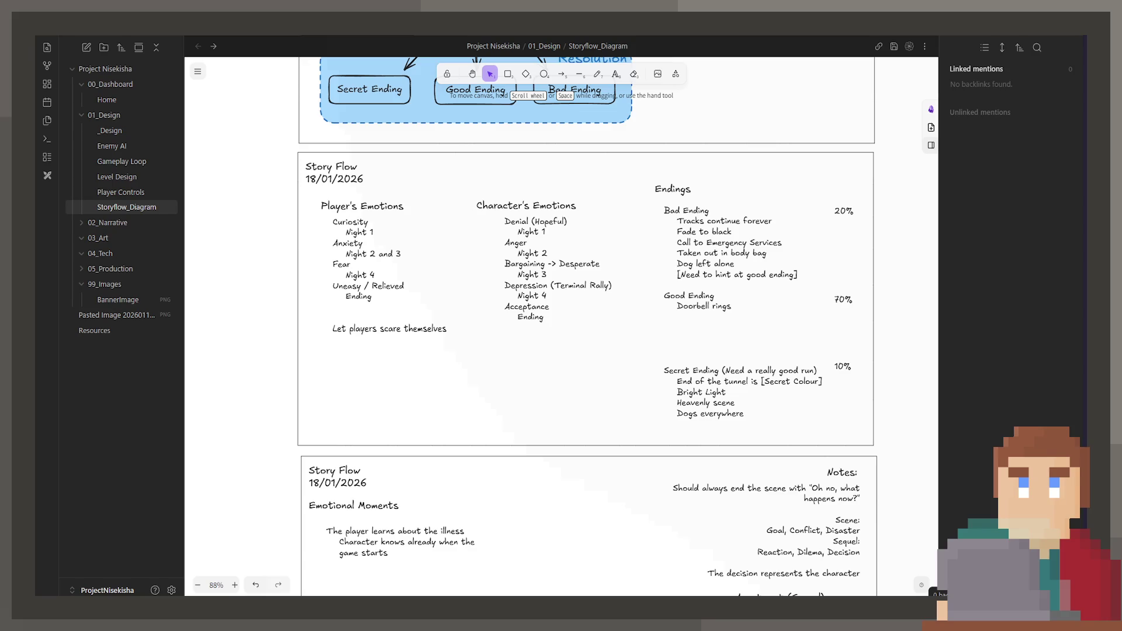
scroll(421, 482, "up", 3)
scroll(422, 482, "up", 3)
scroll(501, 483, "left", 5)
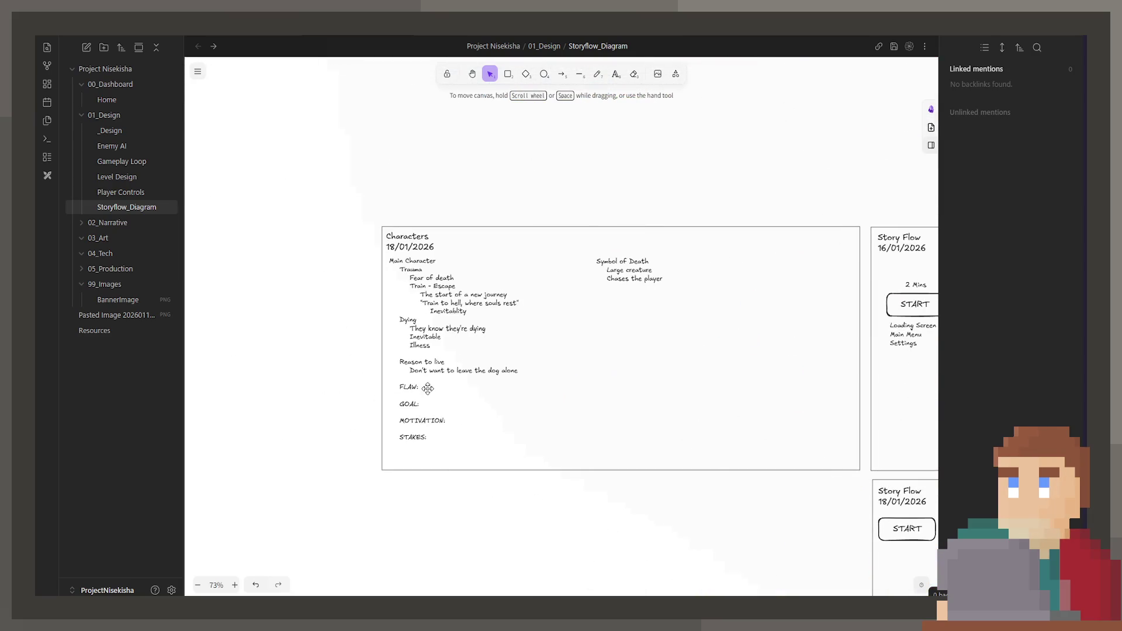
left_click(428, 388)
scroll(452, 361, "up", 5)
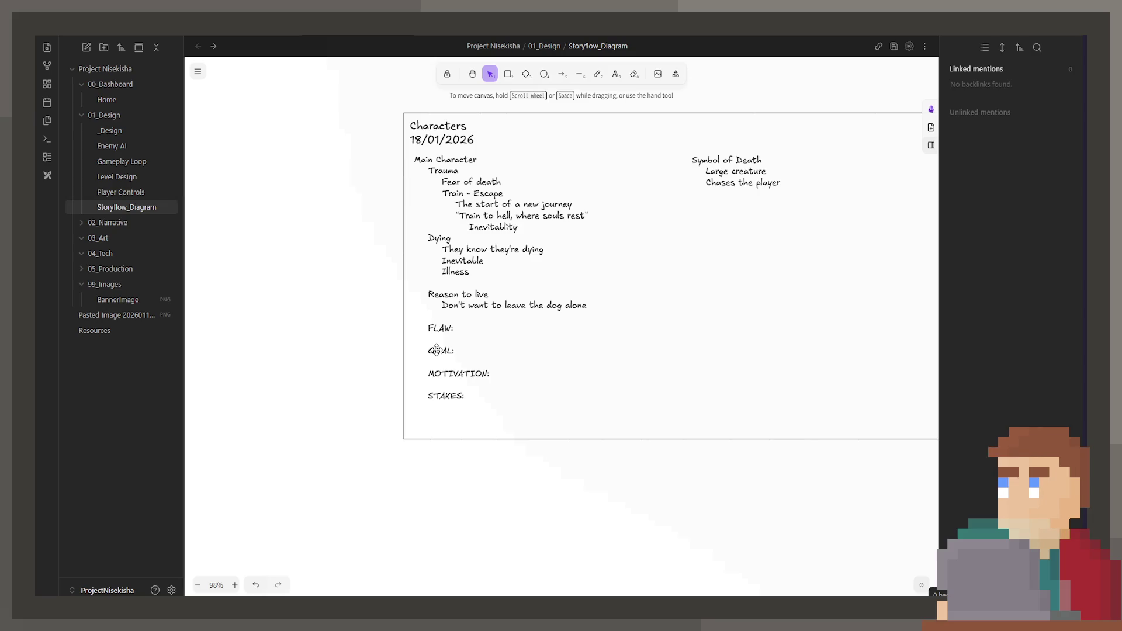
double_click(504, 358)
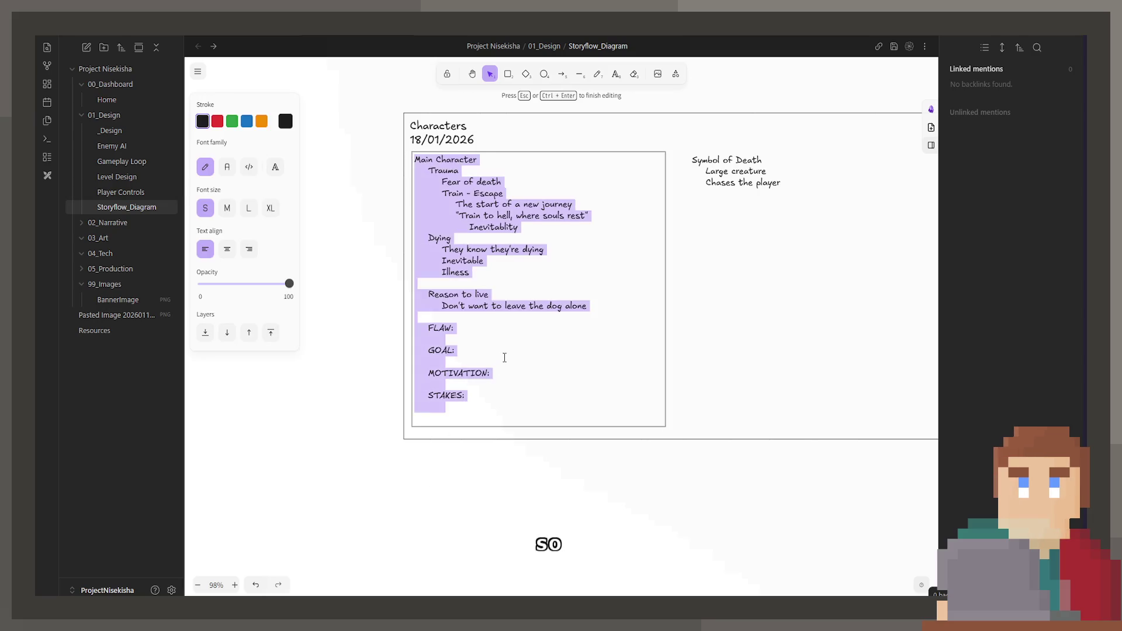
left_click(505, 357)
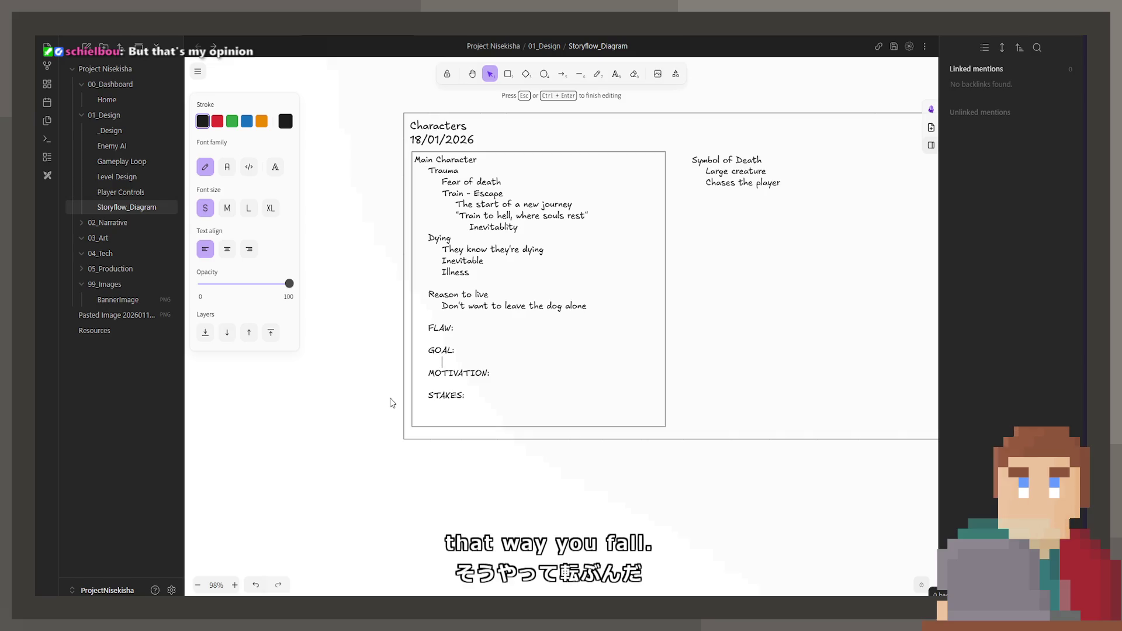
left_click(643, 593)
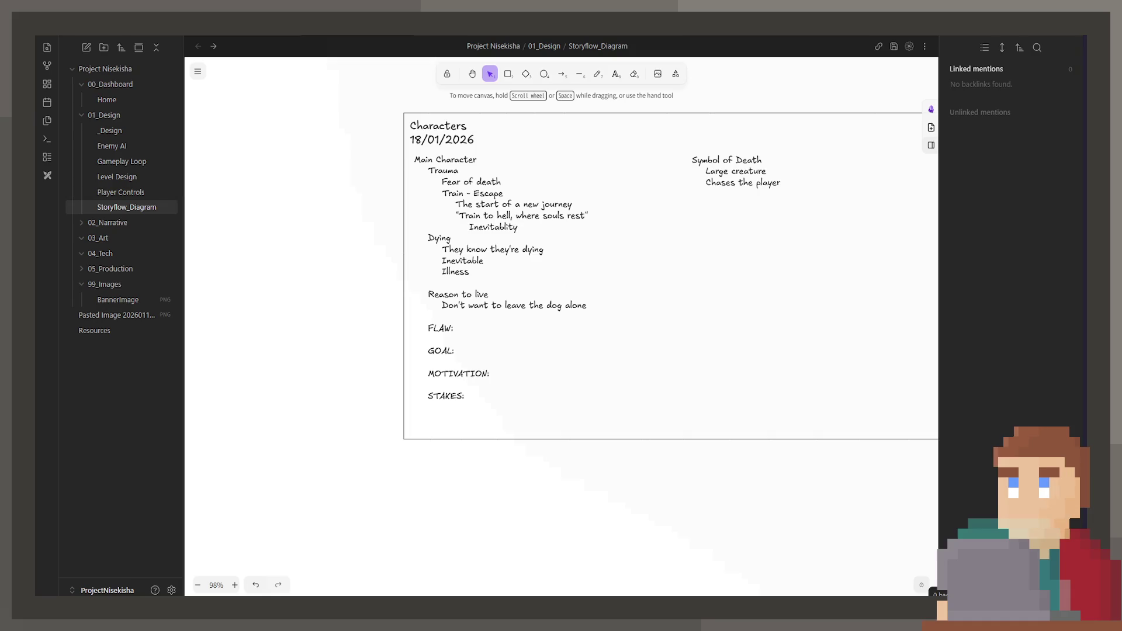
double_click(467, 375)
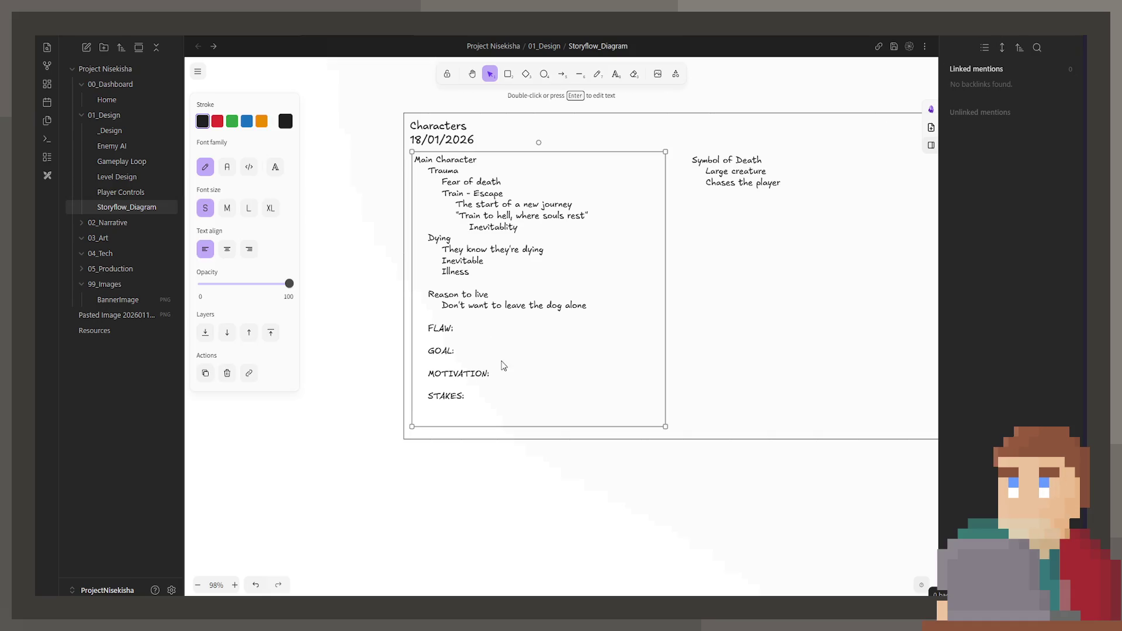
- Duplicate the Symbol of Death notes just below the original
key("ctrl+a")
left_click(548, 353)
mouse_move(838, 399)
left_mouse_down()
mouse_move(645, 364)
mouse_move(777, 413)
left_mouse_up()
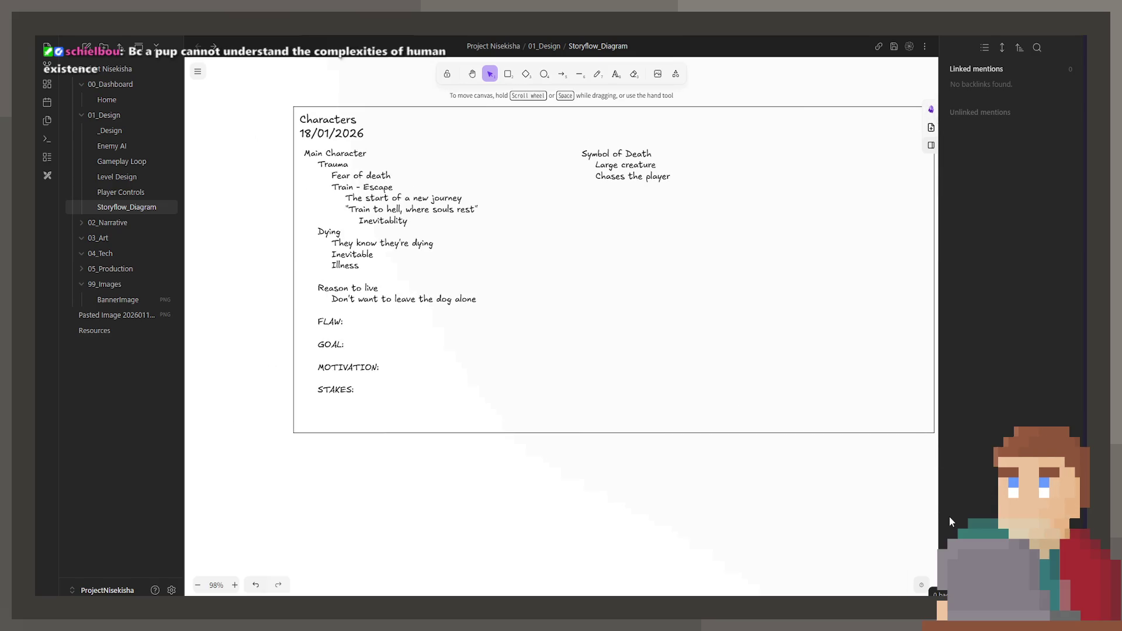
left_click(678, 168)
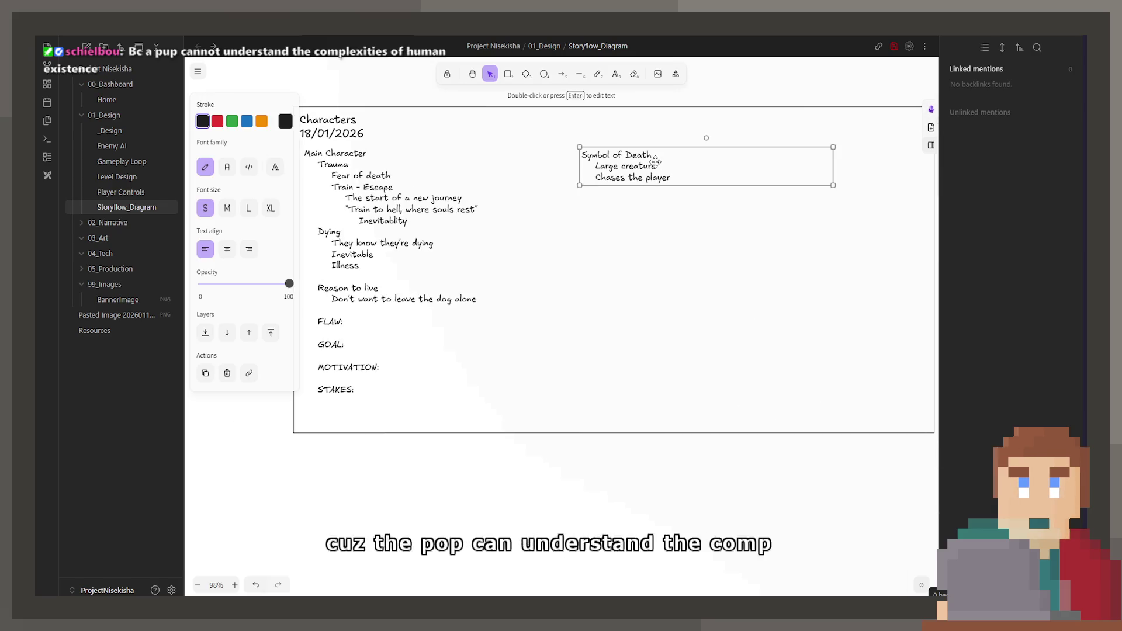
mouse_move(678, 168)
left_mouse_down()
mouse_move(655, 222)
mouse_move(686, 322)
mouse_move(680, 311)
left_mouse_up()
- Retitle the copy 'Dog' with the indented line 'If human dissapear, will be home soon'
double_click(681, 310)
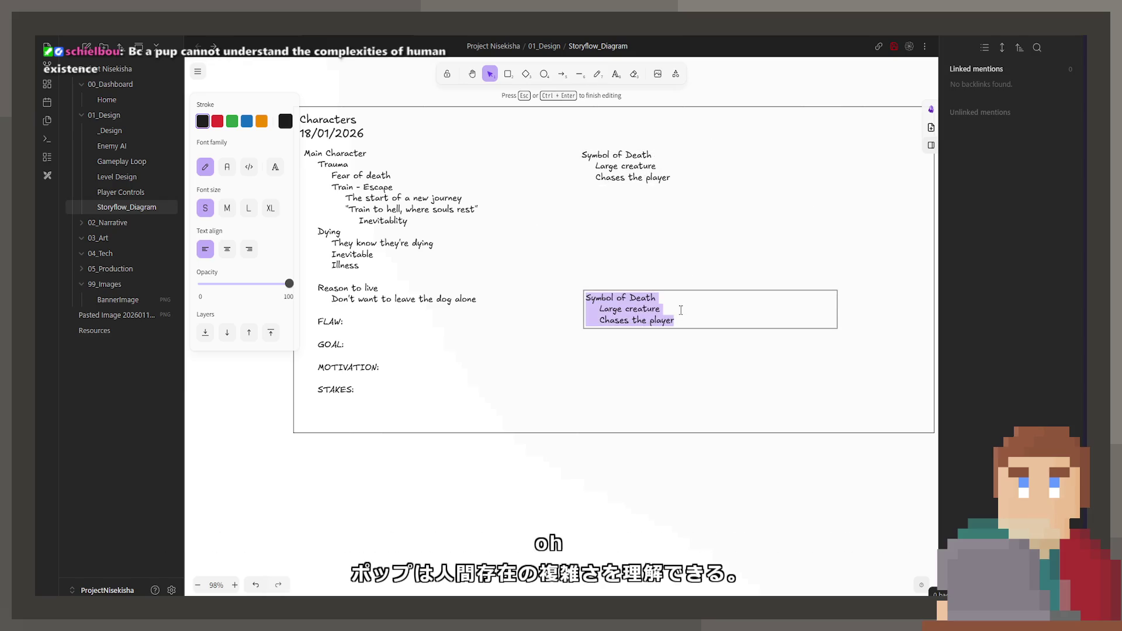
key("BackSpace")
type("Dog")
key("Return")
key("Tab")
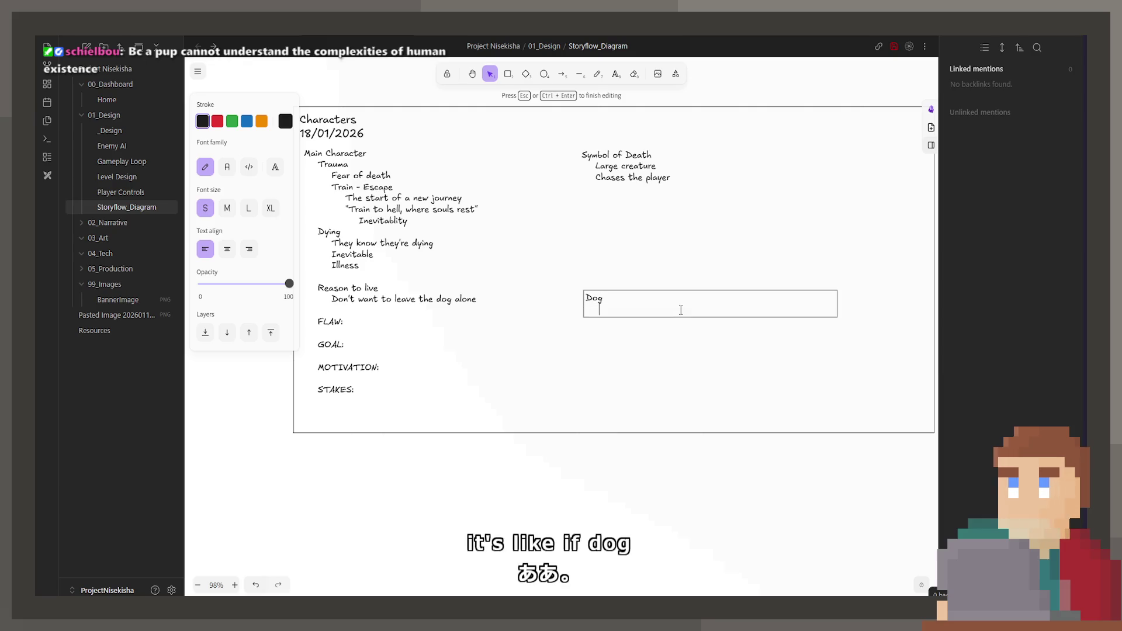
type("IF human")
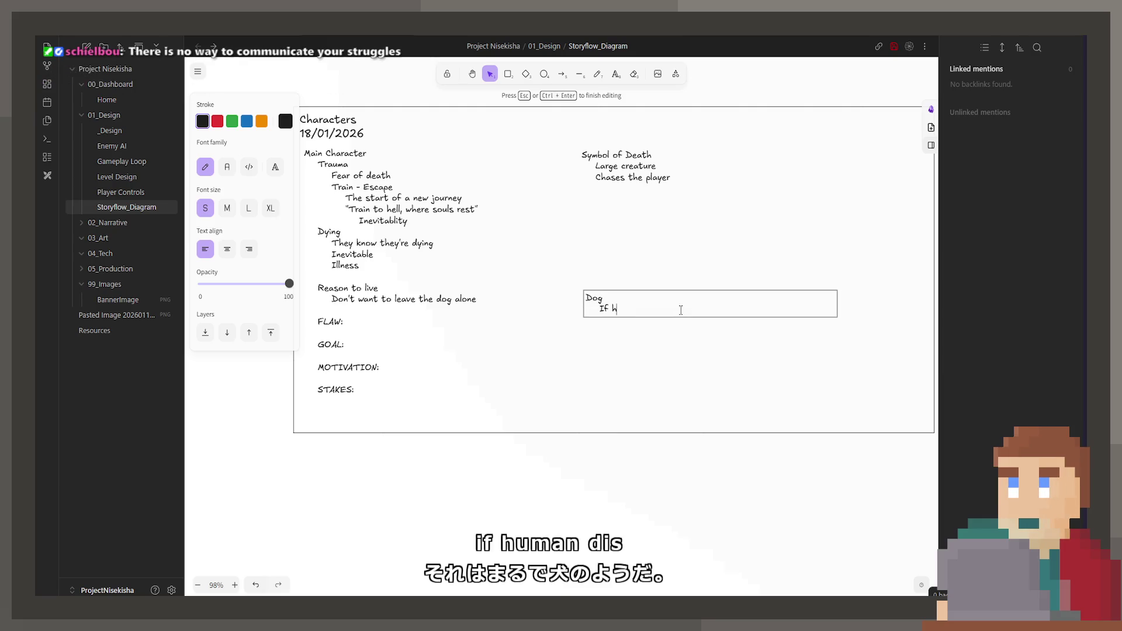
type(" dissapear, wil")
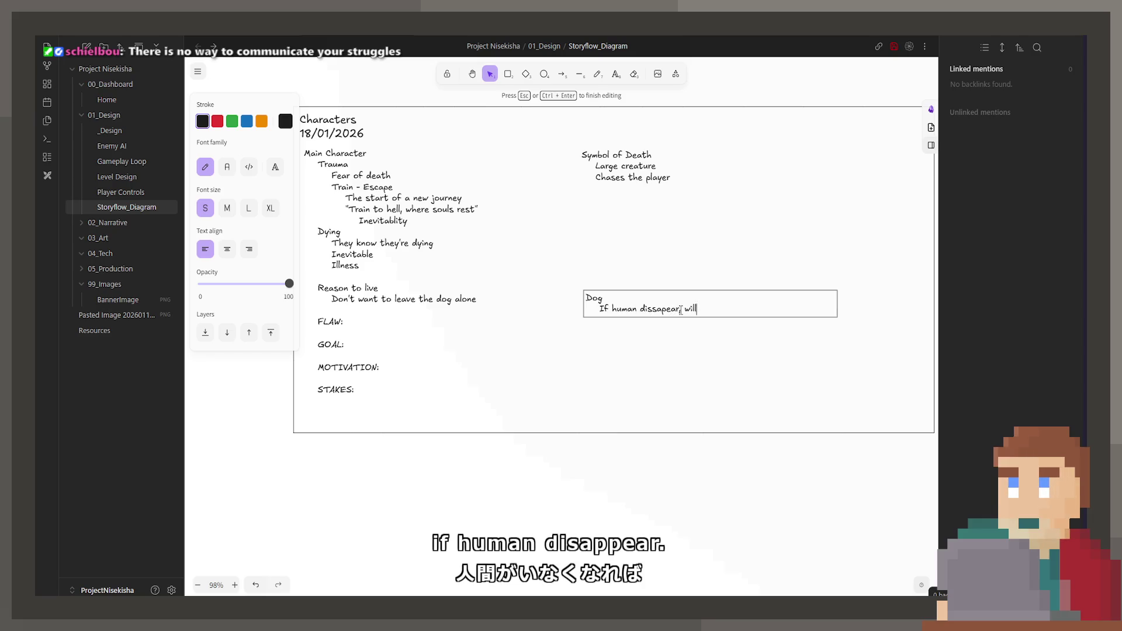
type("l be home soon")
- Add the indented Dog notes 'Why no home yet' and 'SAD'
key("Return")
key("Tab")
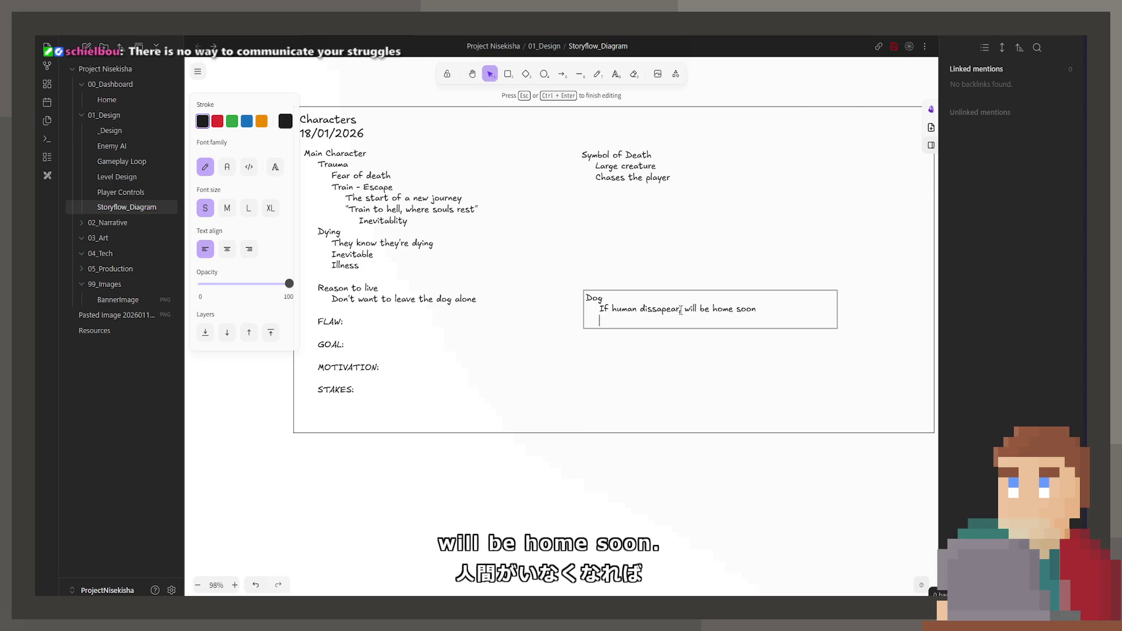
type("hy no home yet")
key("Return")
key("Tab")
type("SAD")
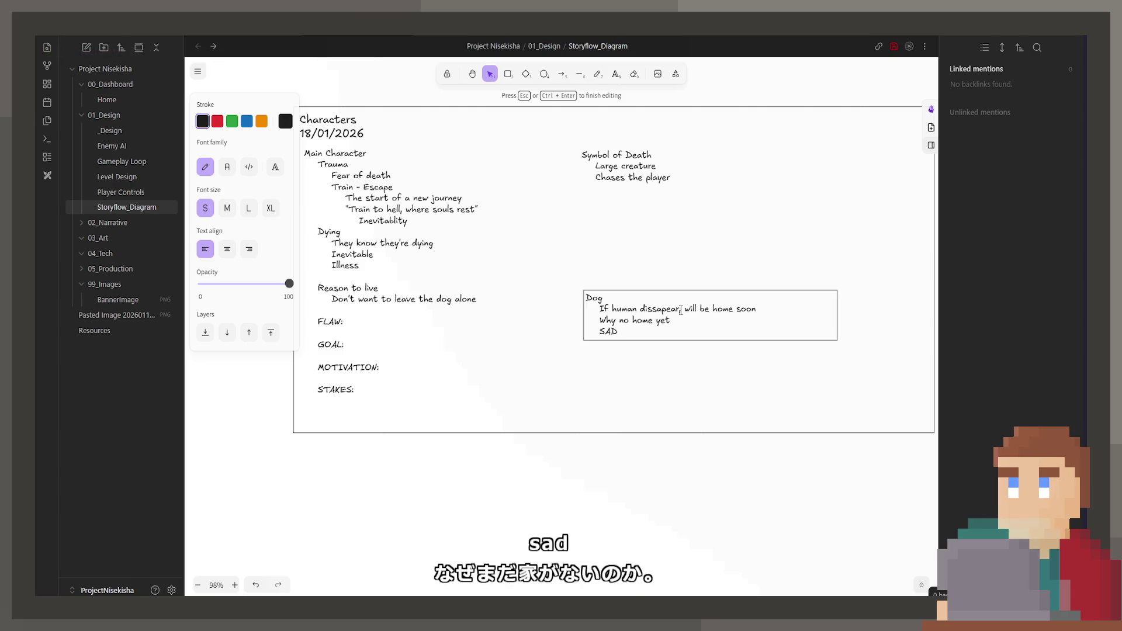
left_click(646, 285)
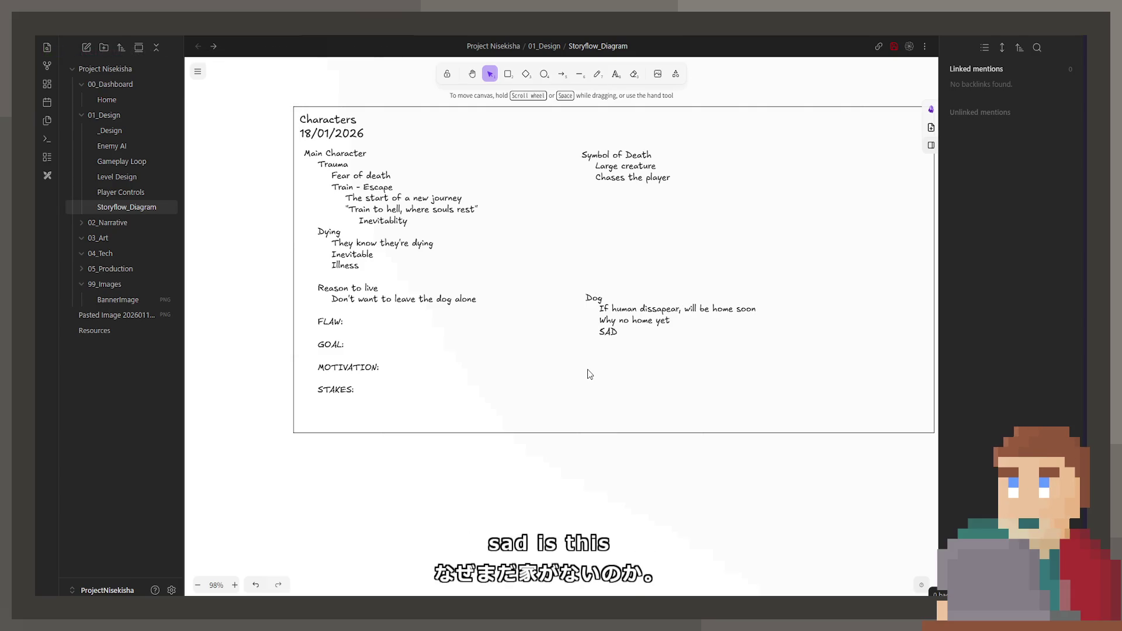
- Nudge the Dog notes block slightly right and down
double_click(705, 313)
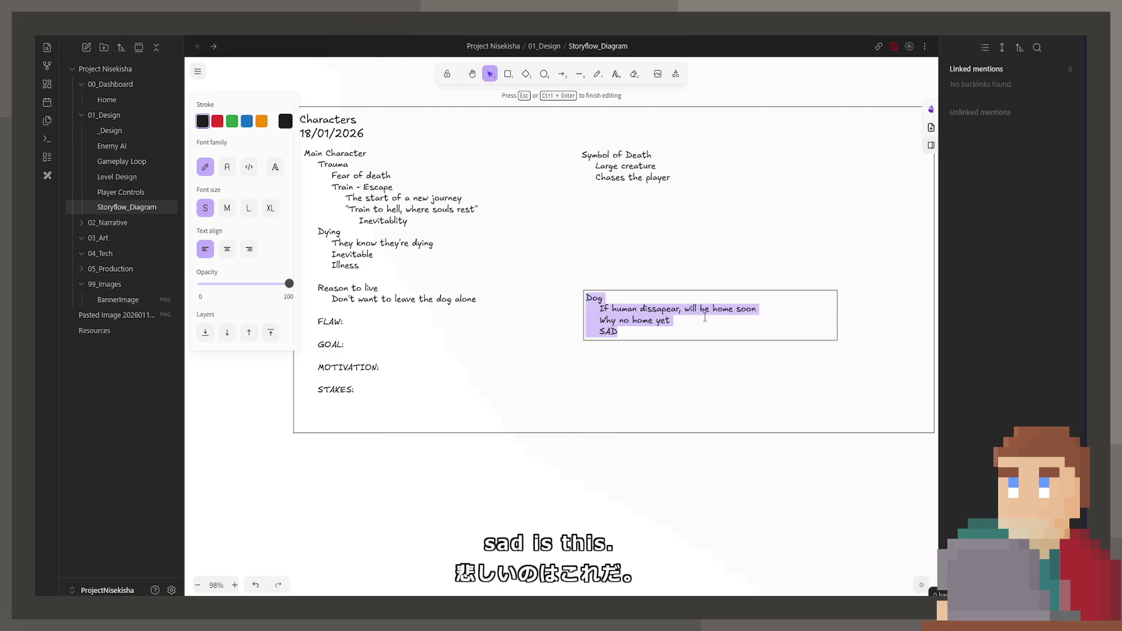
left_click(655, 367)
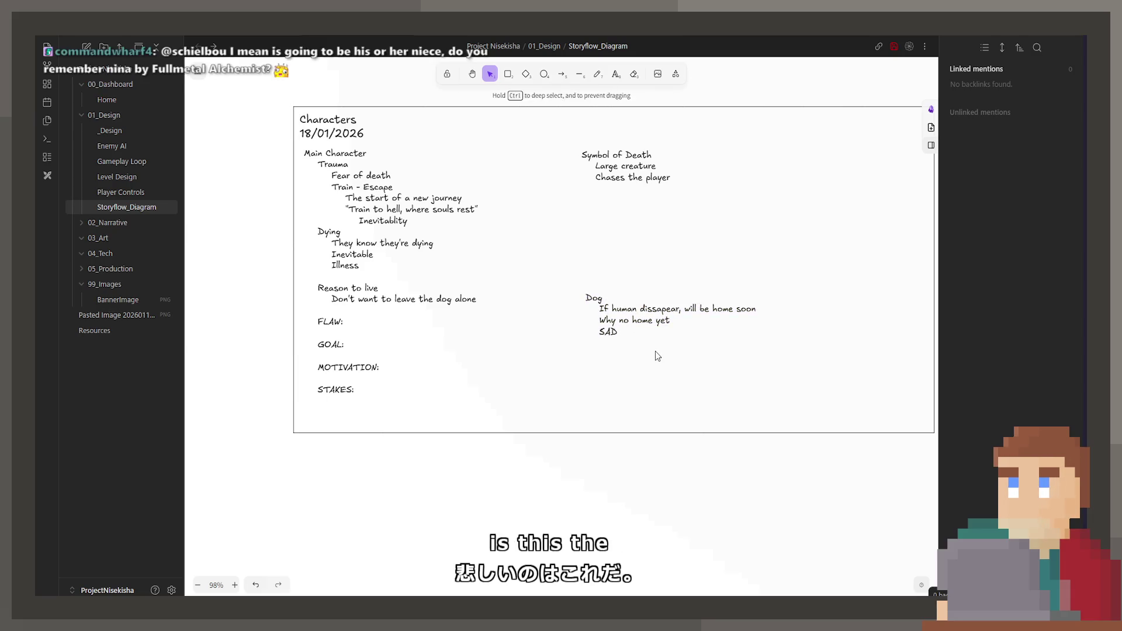
left_click(654, 338)
double_click(654, 338)
left_click(678, 387)
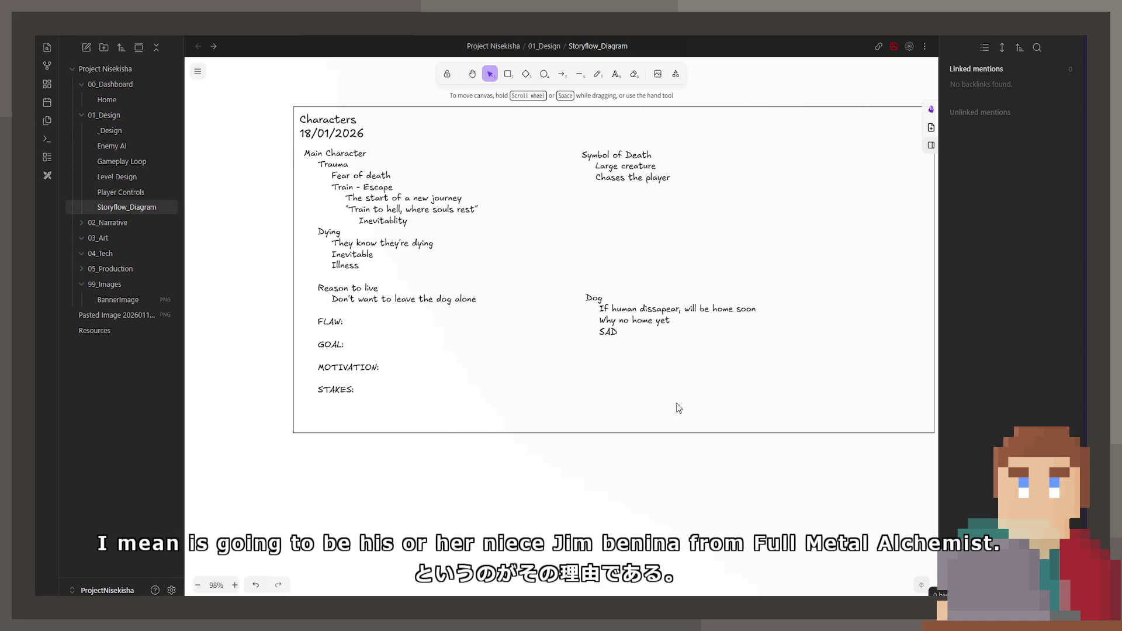
left_click_drag(625, 313, 626, 315)
left_click(686, 374)
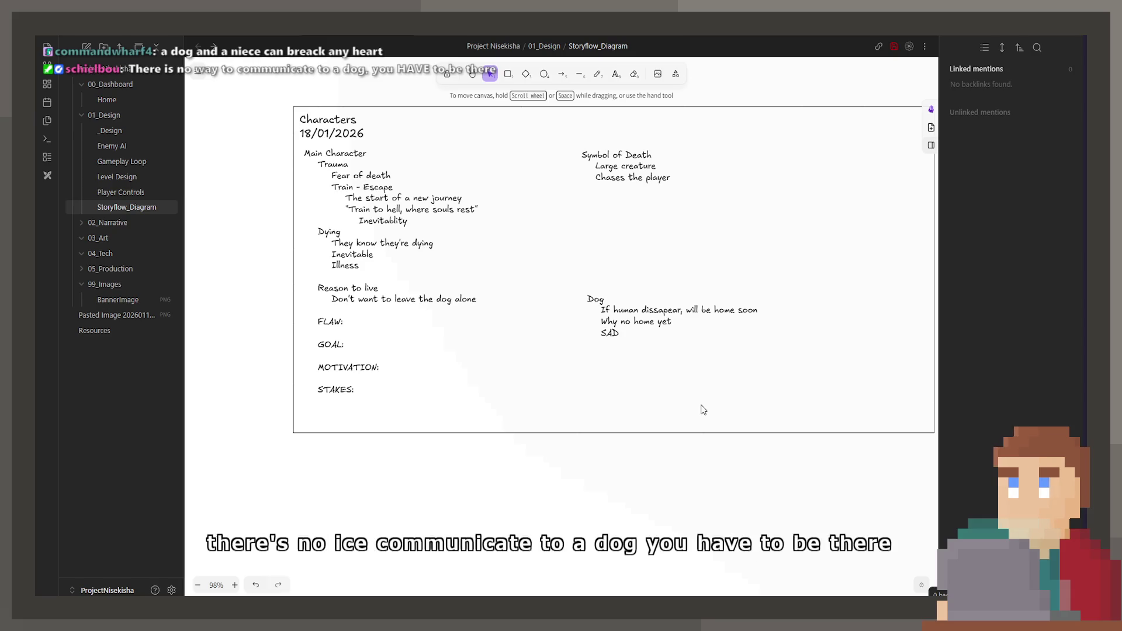
double_click(608, 318)
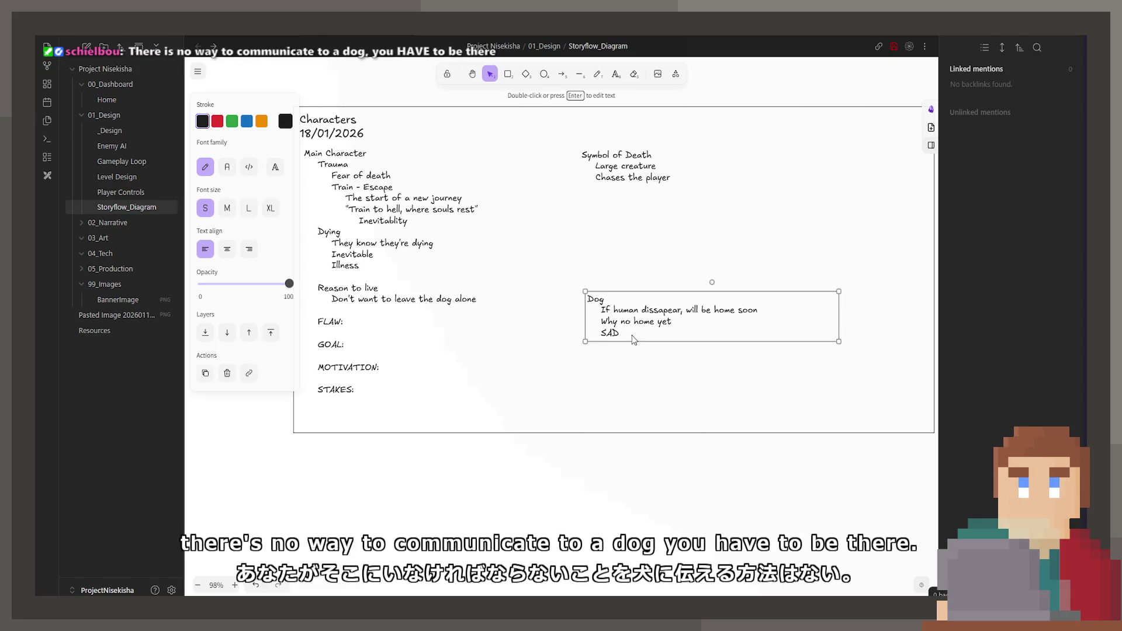
key("Escape")
scroll(651, 436, "right", 10)
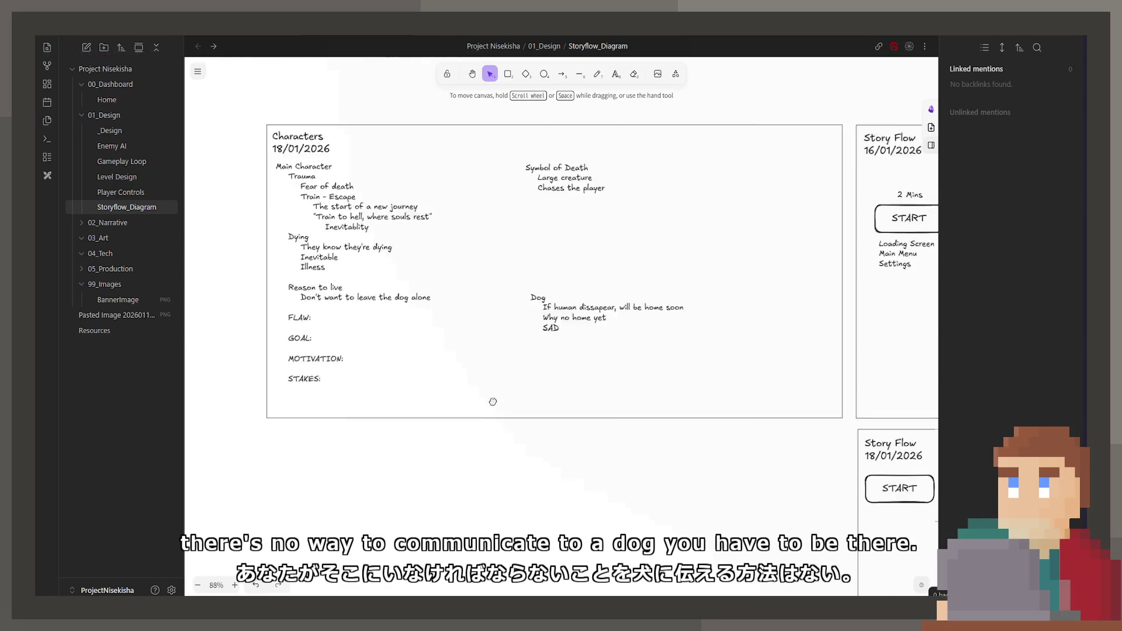
scroll(651, 436, "down", 5)
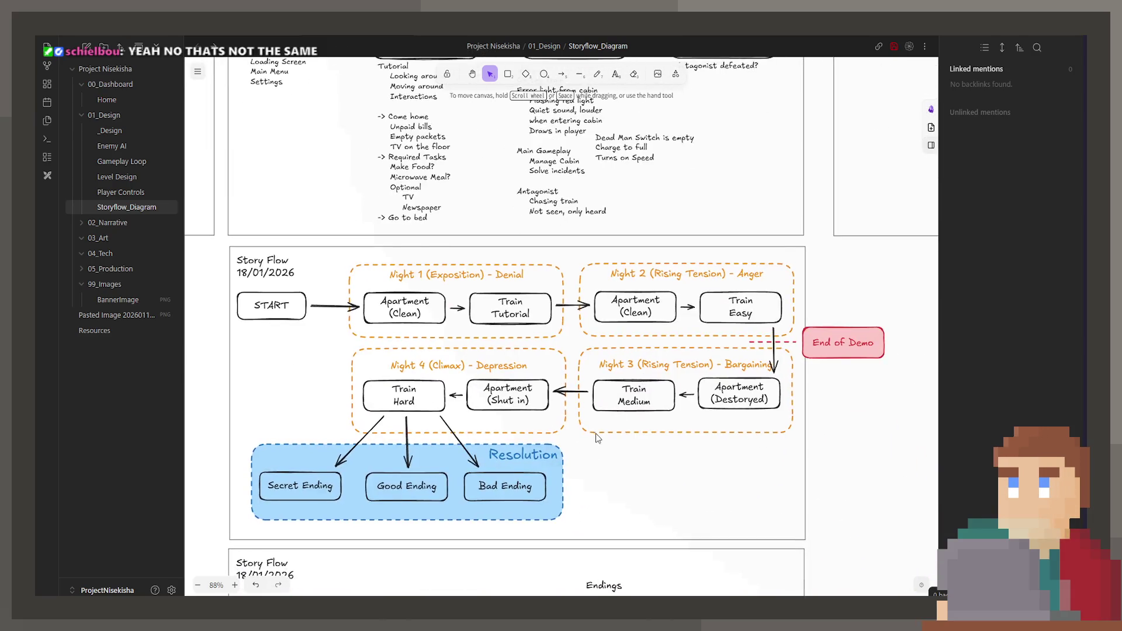
scroll(839, 482, "left", 10)
scroll(760, 486, "left", 5)
scroll(701, 488, "up", 2)
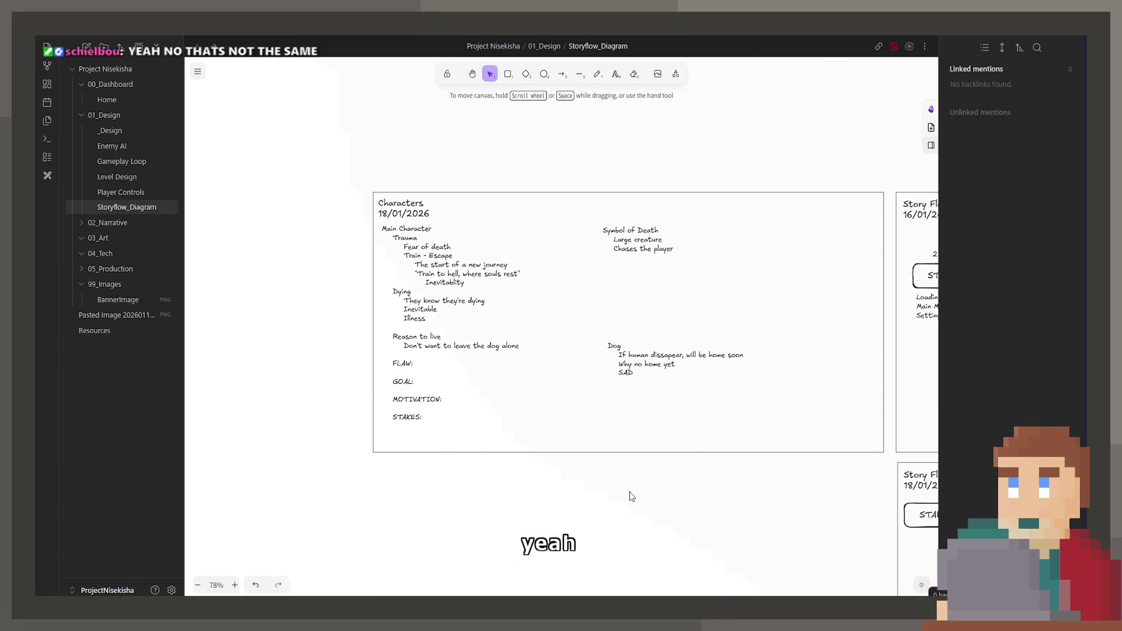
scroll(640, 445, "down", 1)
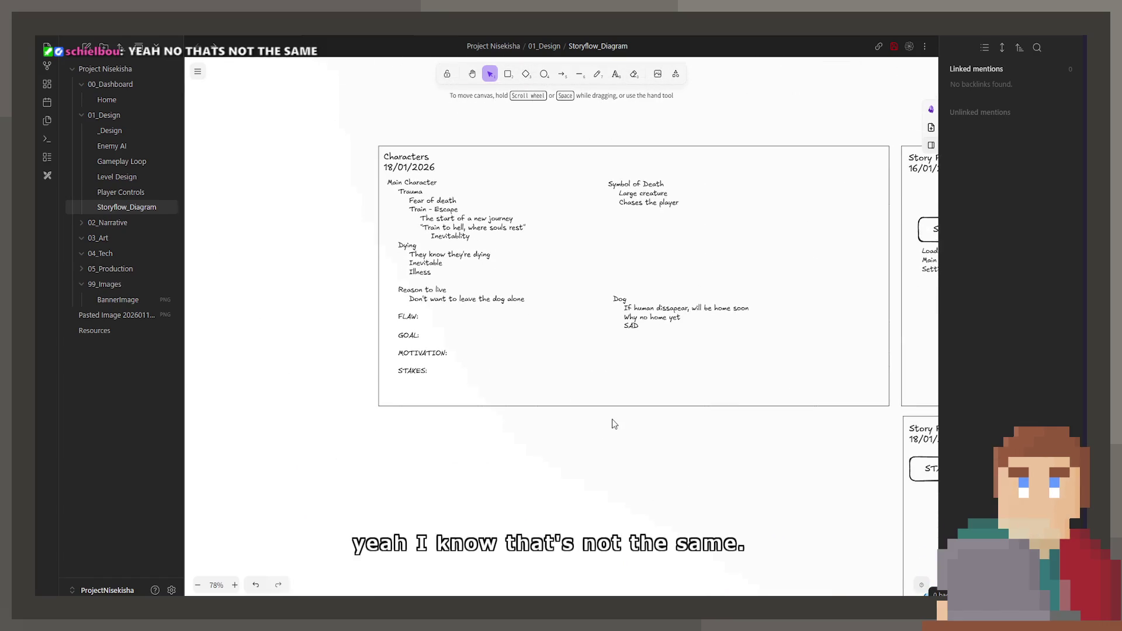
scroll(557, 344, "up", 2)
scroll(443, 389, "up", 1)
scroll(479, 421, "up", 1)
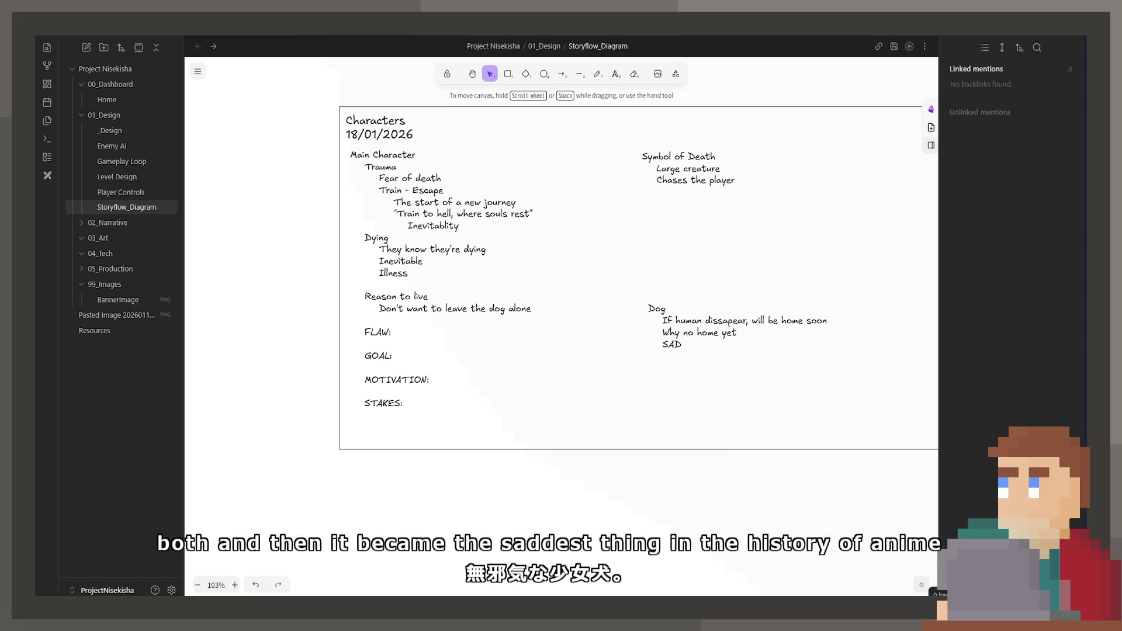
left_click_drag(451, 505, 382, 492)
scroll(380, 489, "down", 2)
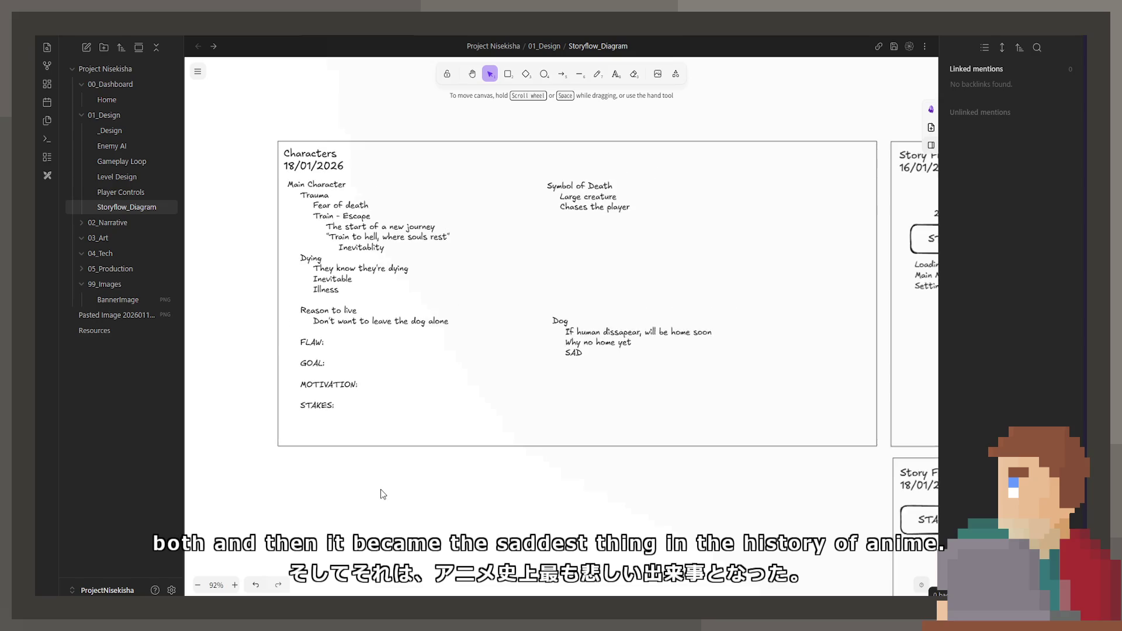
left_click_drag(906, 439, 686, 439)
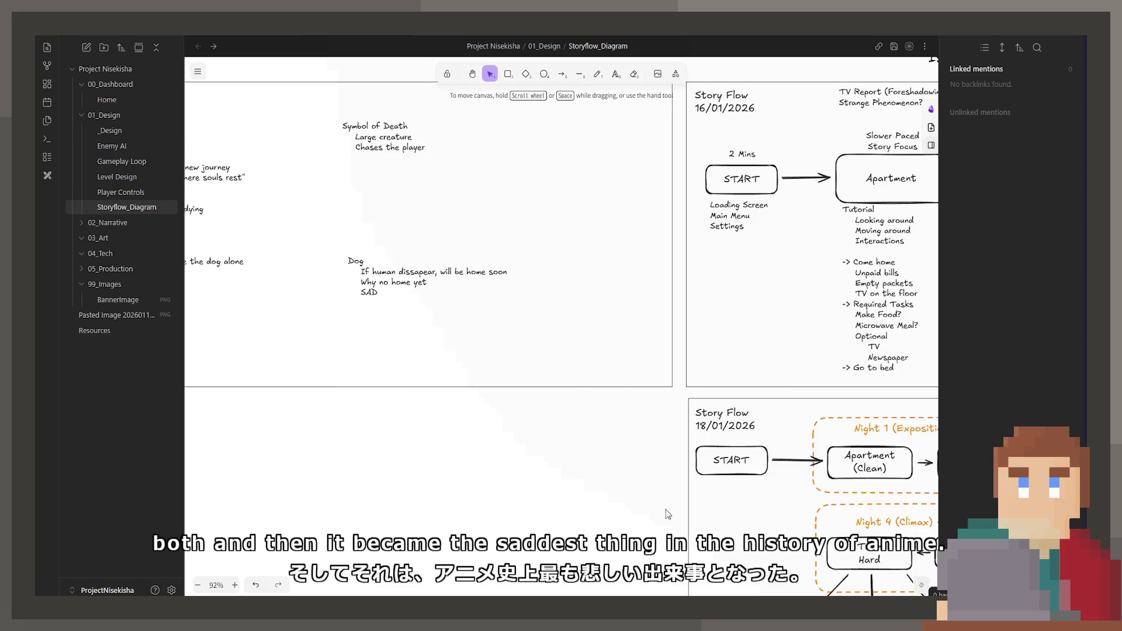
left_click_drag(906, 526, 532, 363)
scroll(748, 439, "down", 2)
scroll(748, 439, "down", 8)
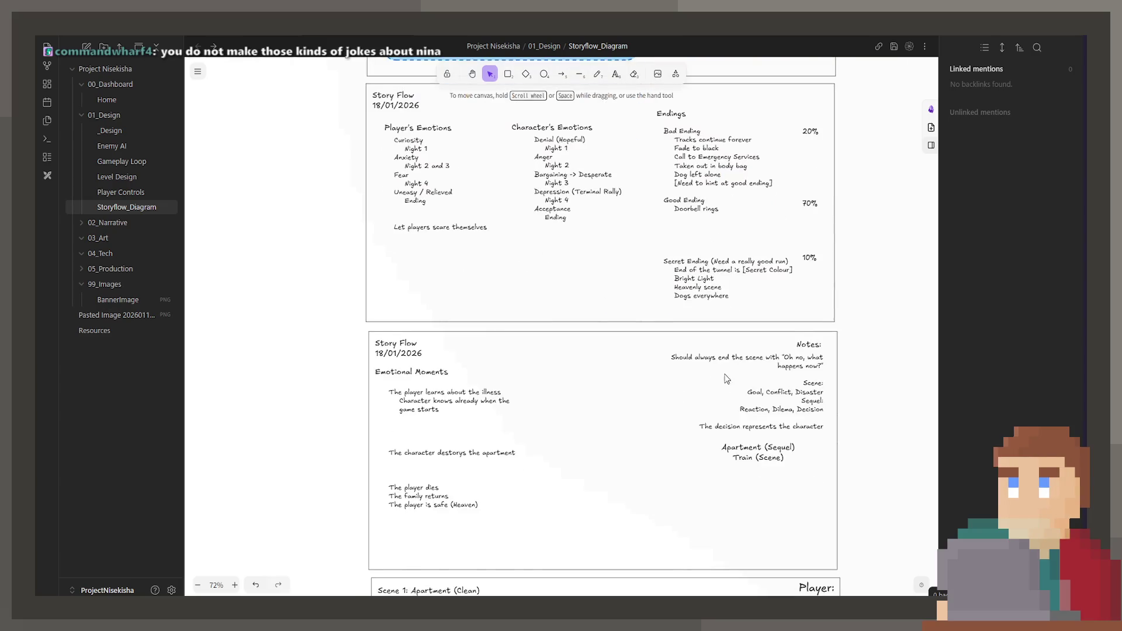
scroll(643, 400, "down", 1)
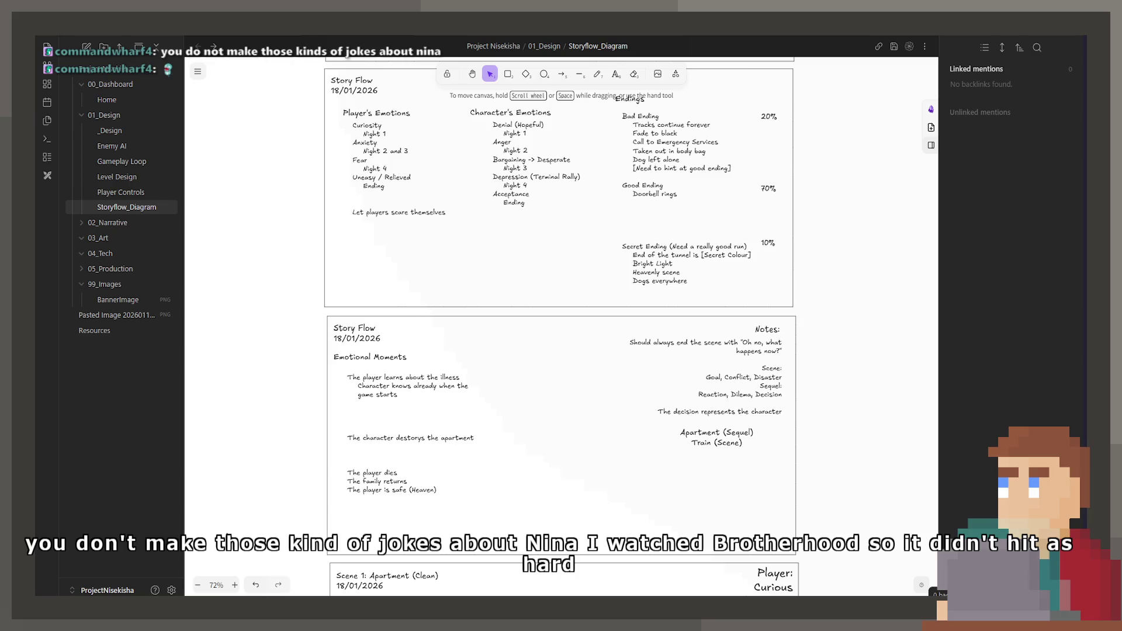
left_click_drag(303, 453, 327, 421)
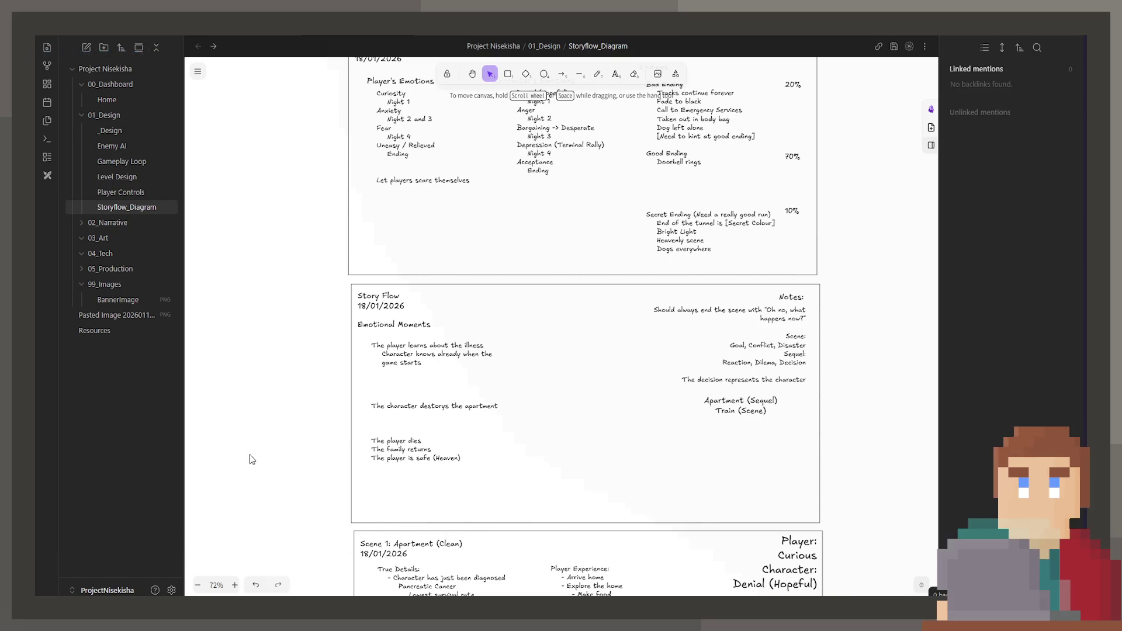
left_click_drag(422, 432, 659, 568)
scroll(405, 270, "up", 5, "ctrl")
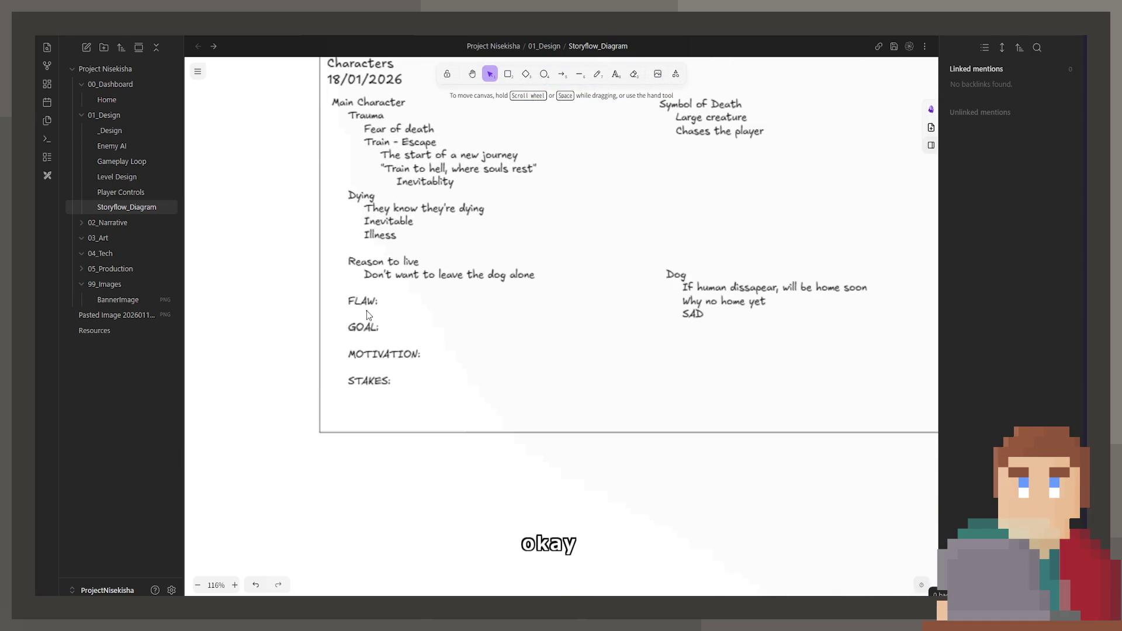
- Write 'Make sure doggo safe' on the empty line under GOAL in the Main Character notes
double_click(397, 304)
left_click(365, 314)
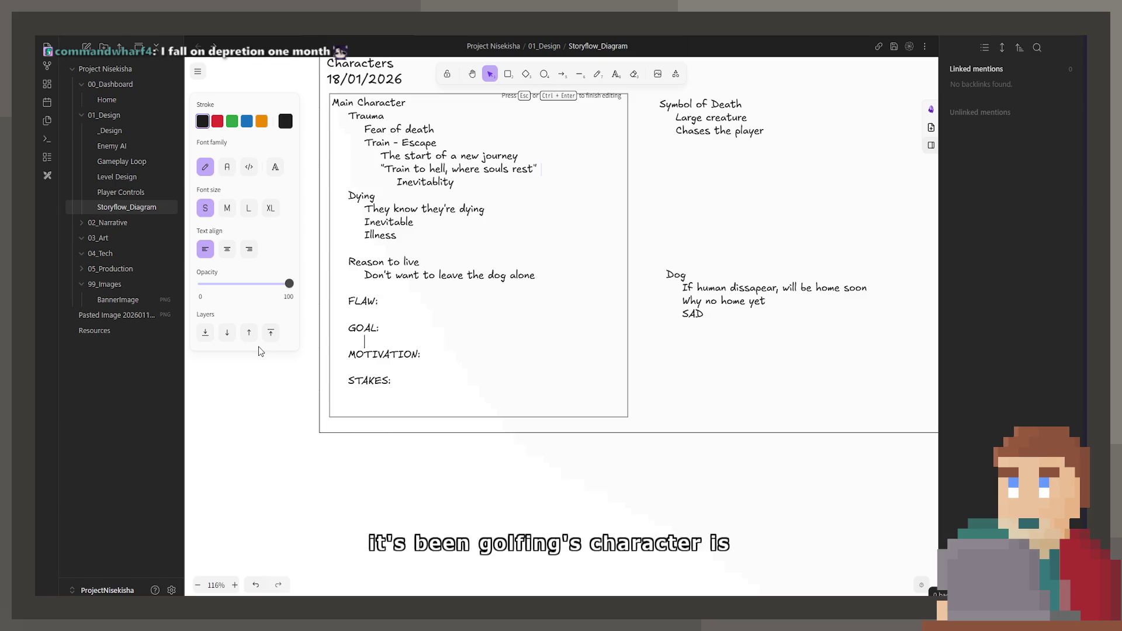
type("Make sure ")
type("dogg sa")
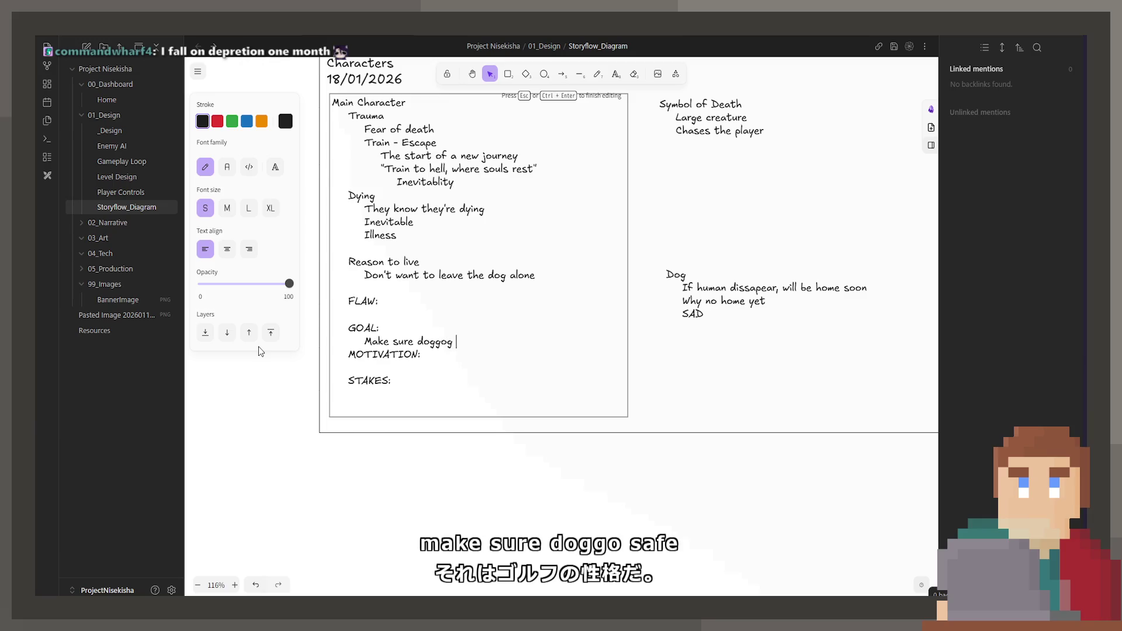
key("BackSpace")
key("BackSpace")
key("BackSpace")
type("o safe")
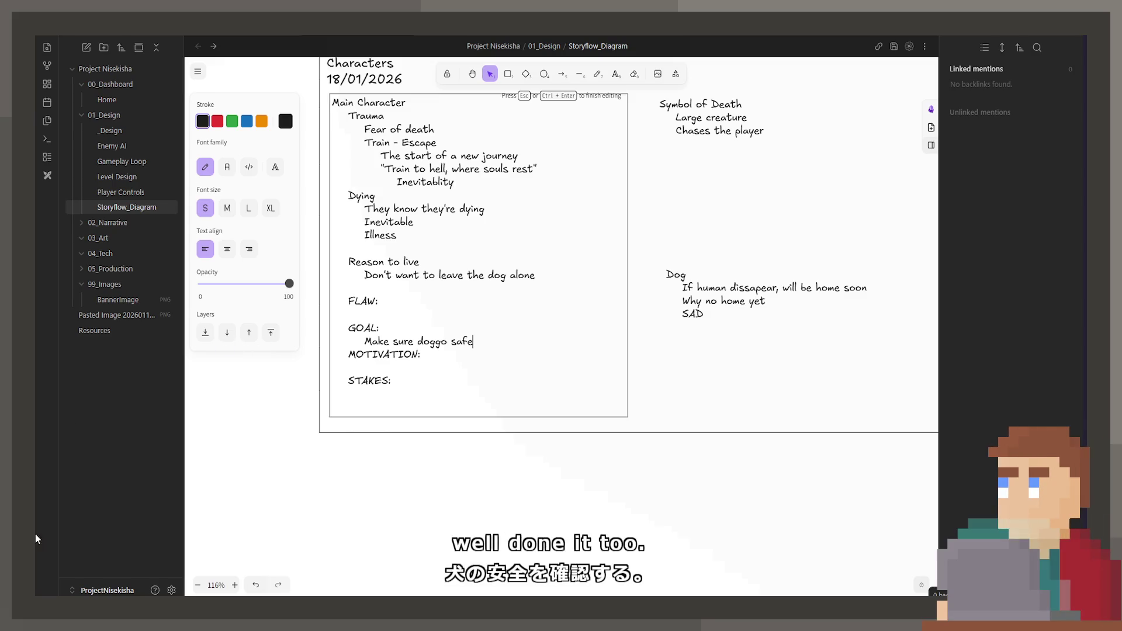
left_click(734, 592)
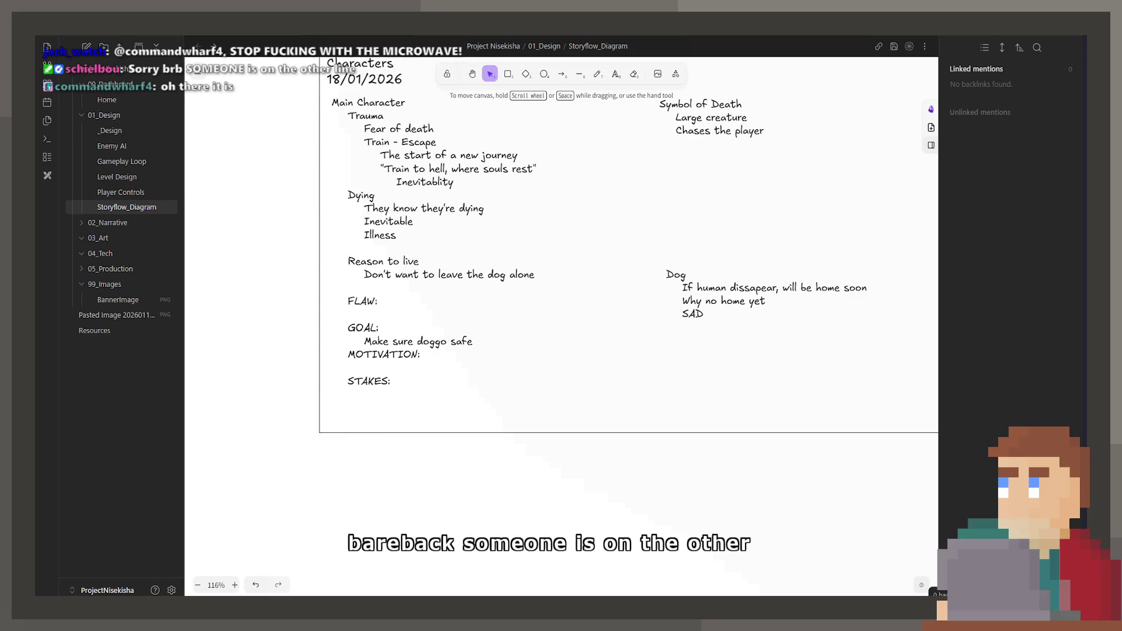
scroll(628, 246, "up", 1)
scroll(659, 269, "up", 1)
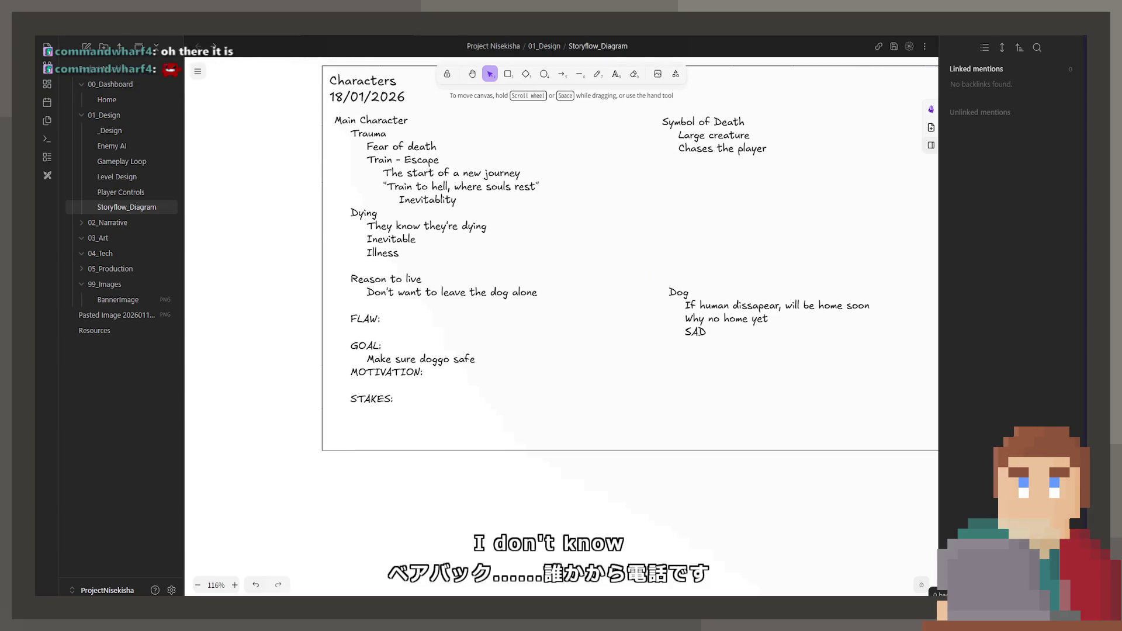
left_click(404, 271)
double_click(433, 331)
left_click(434, 330)
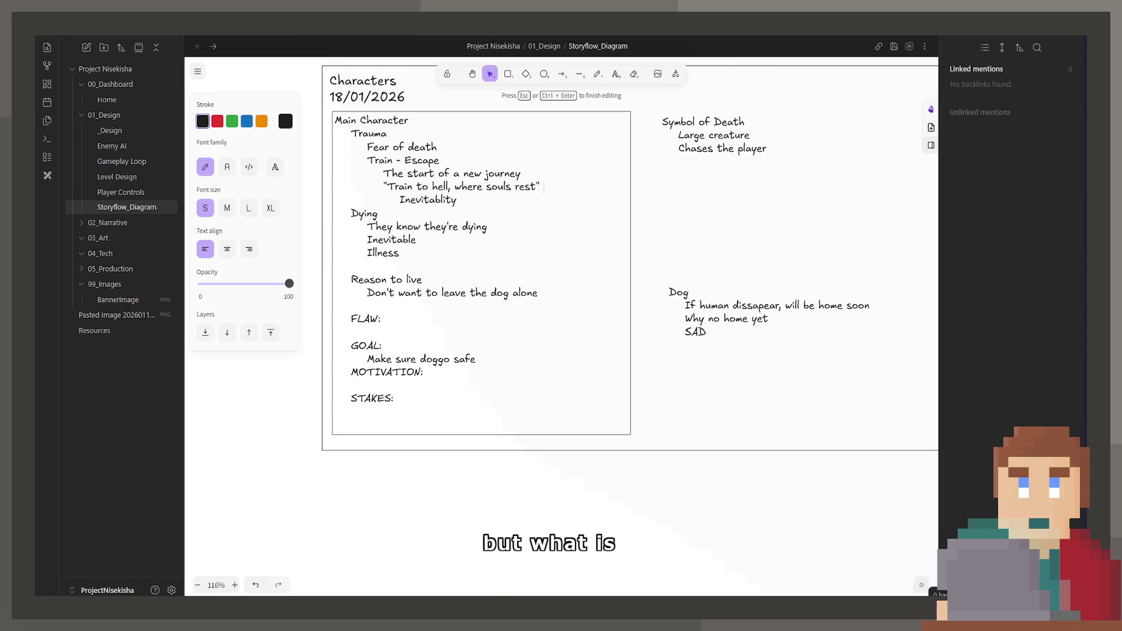
left_click(421, 476)
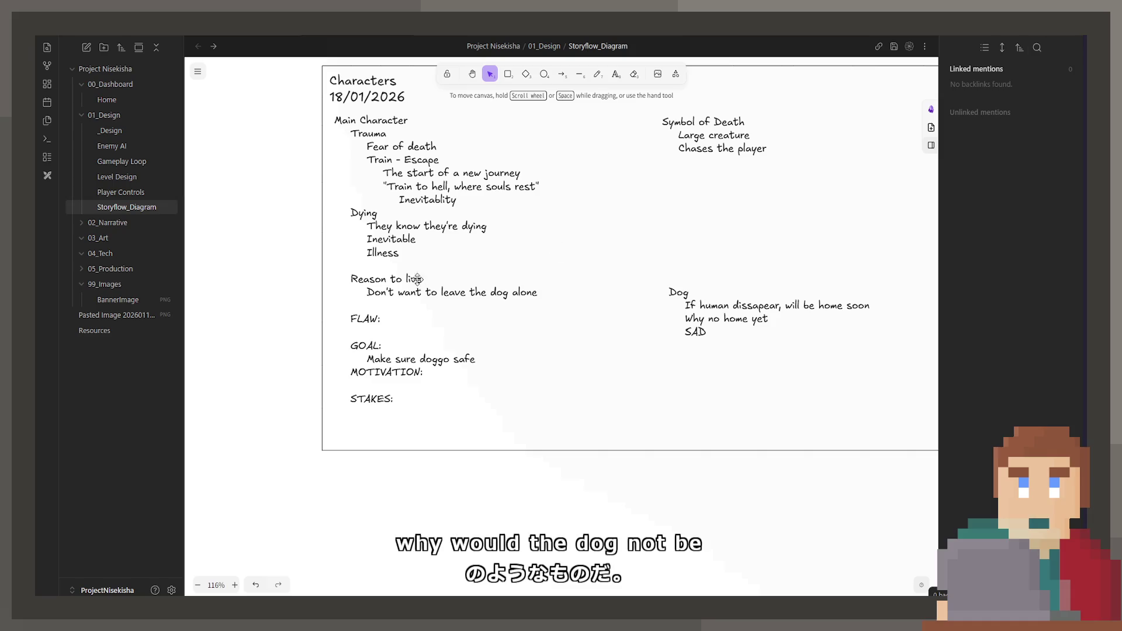
double_click(448, 274)
left_click(461, 321)
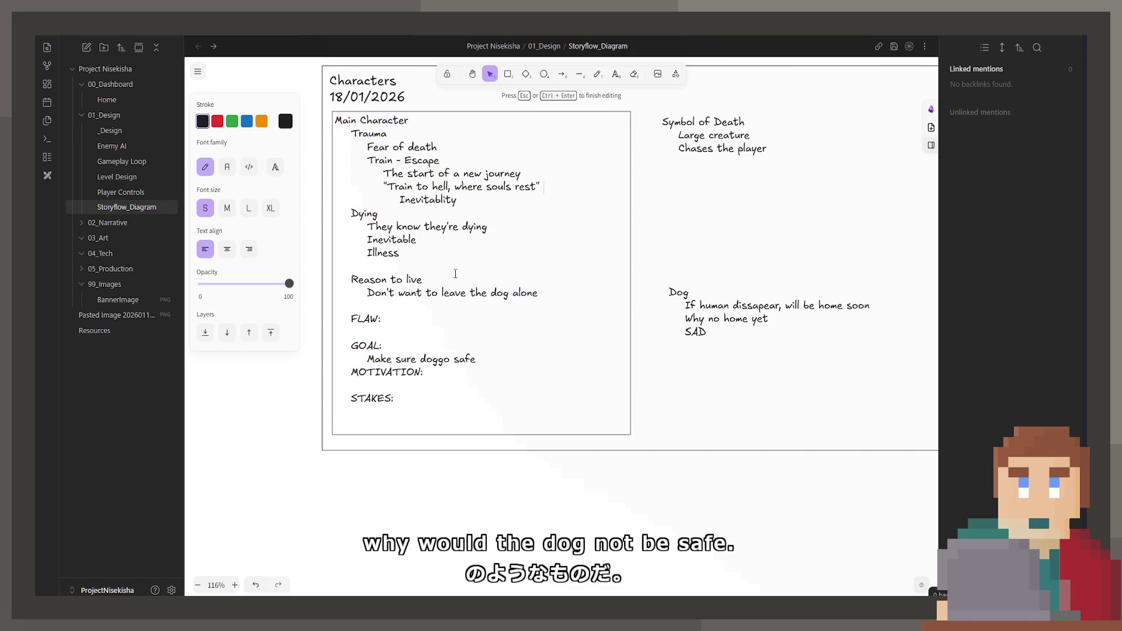
triple_click(483, 357)
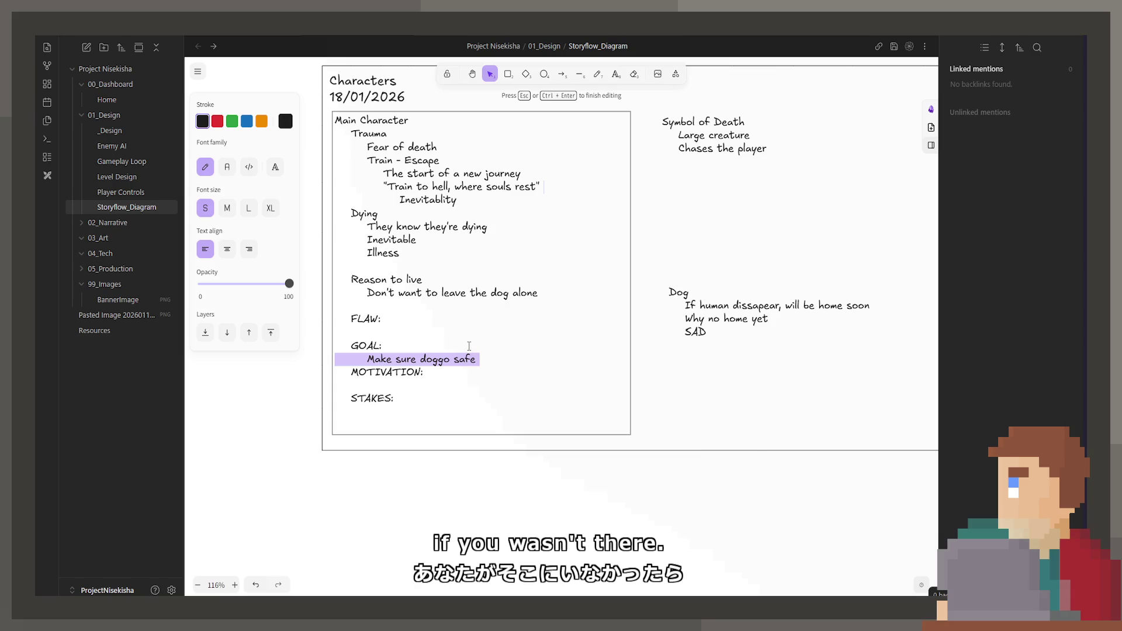
left_click(465, 335)
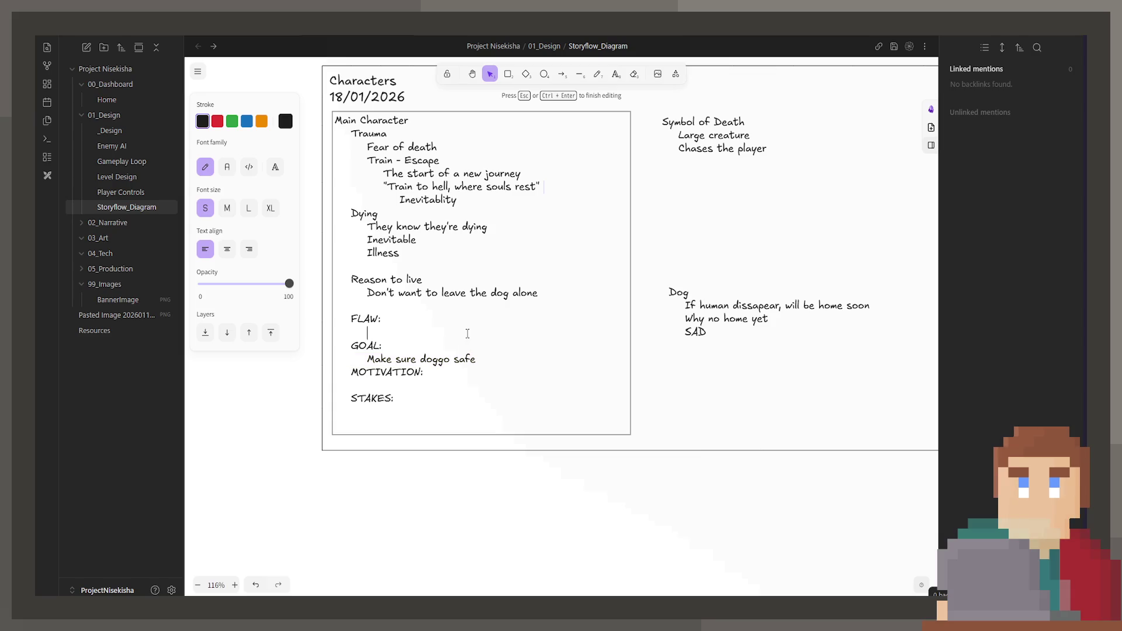
left_click(571, 593)
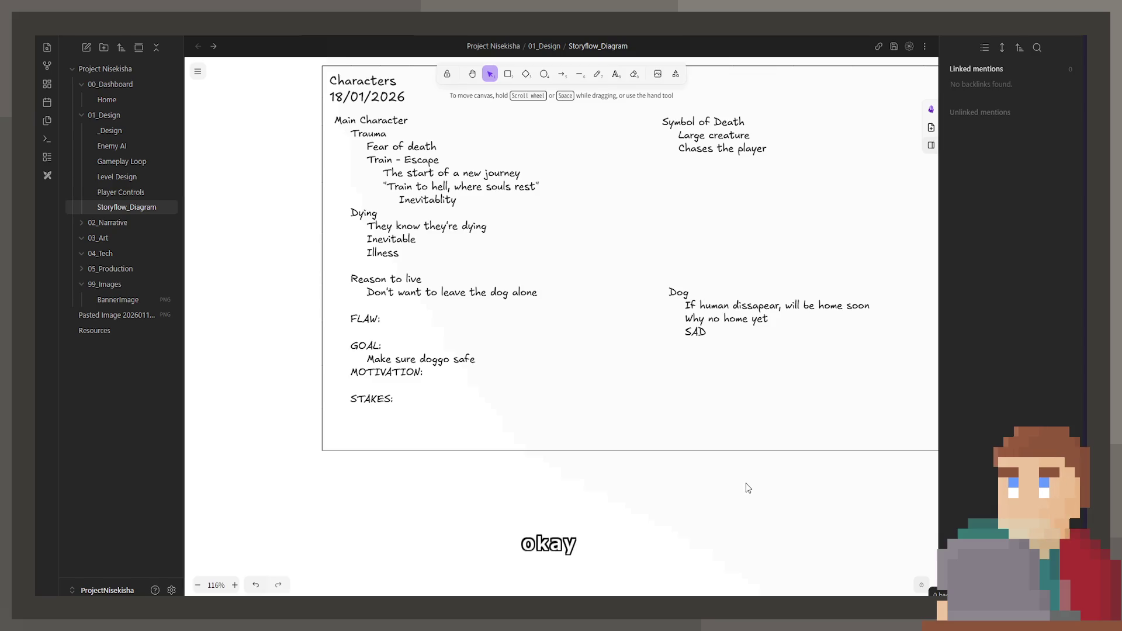
double_click(415, 339)
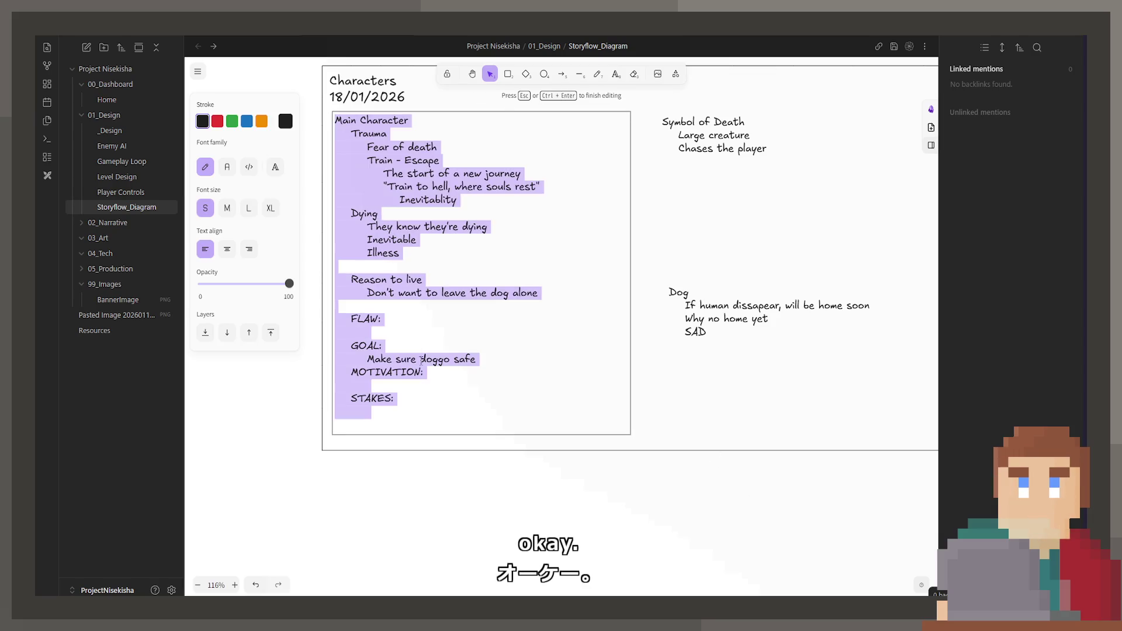
left_click(453, 382)
left_click(500, 363)
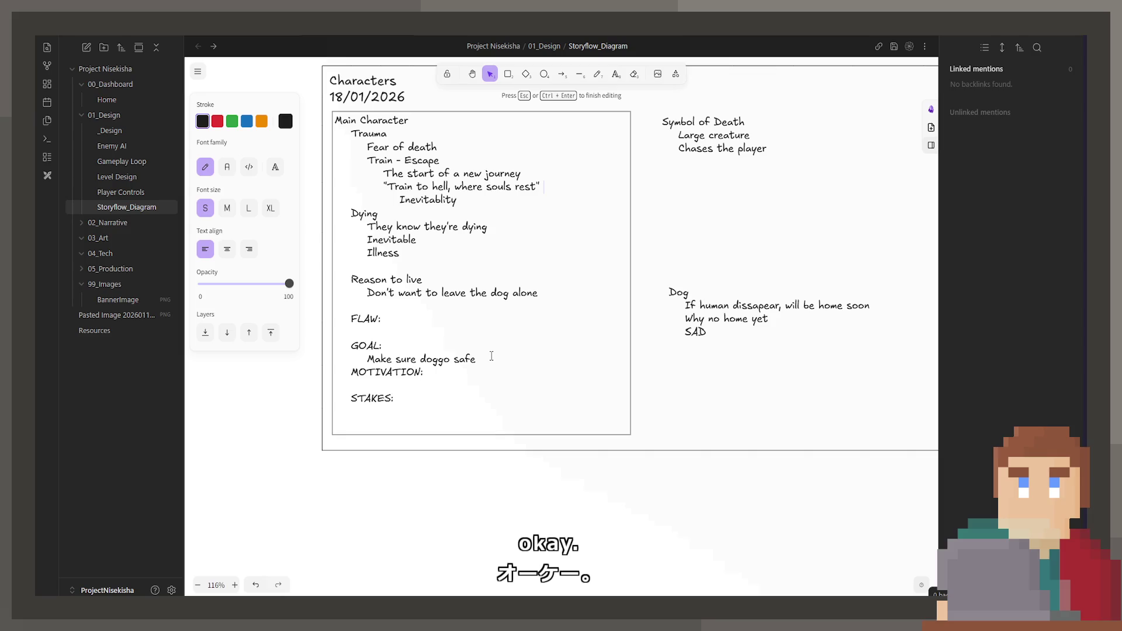
scroll(490, 356, "down", 4)
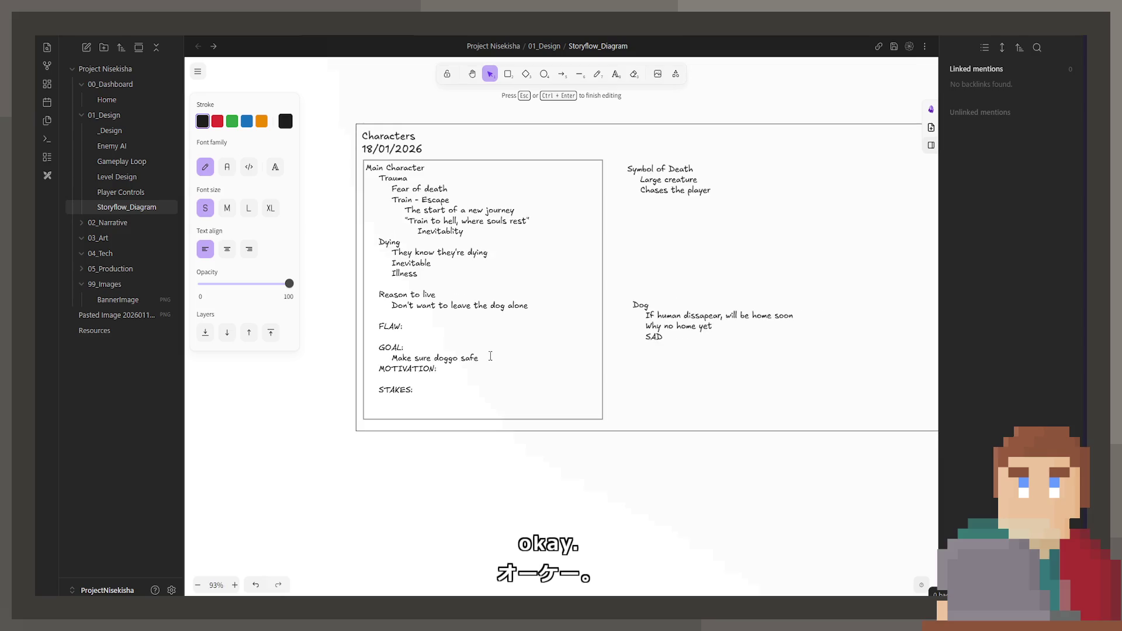
key("Escape")
scroll(651, 520, "down", 2)
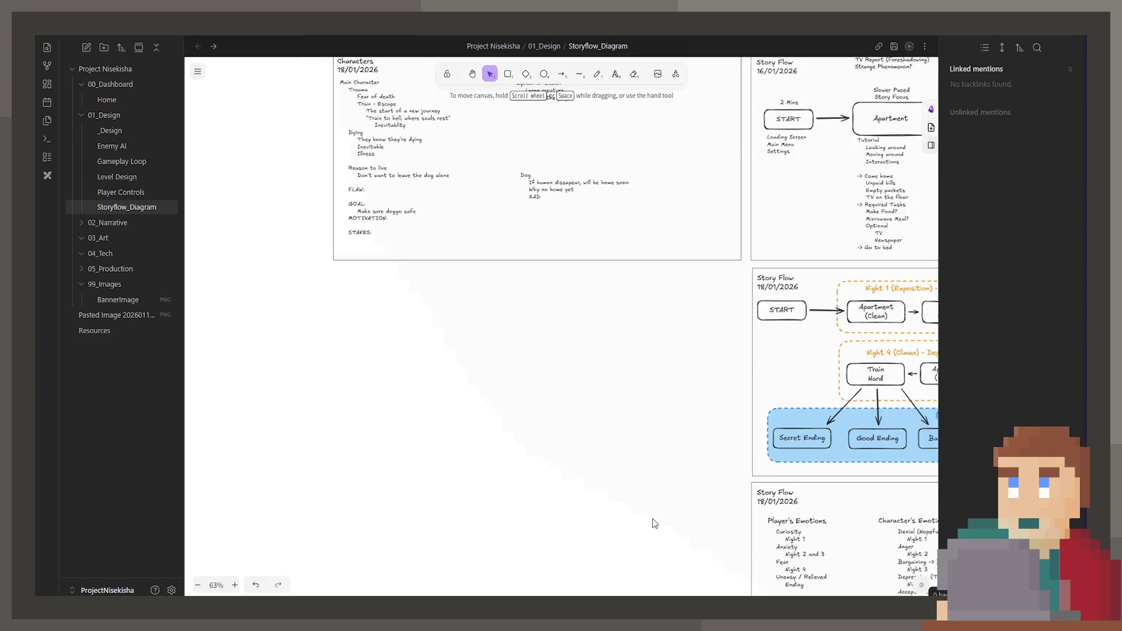
scroll(651, 521, "down", 10)
scroll(795, 533, "left", 5)
scroll(618, 378, "up", 5)
scroll(584, 471, "down", 1)
scroll(713, 506, "up", 3)
scroll(713, 506, "left", 1)
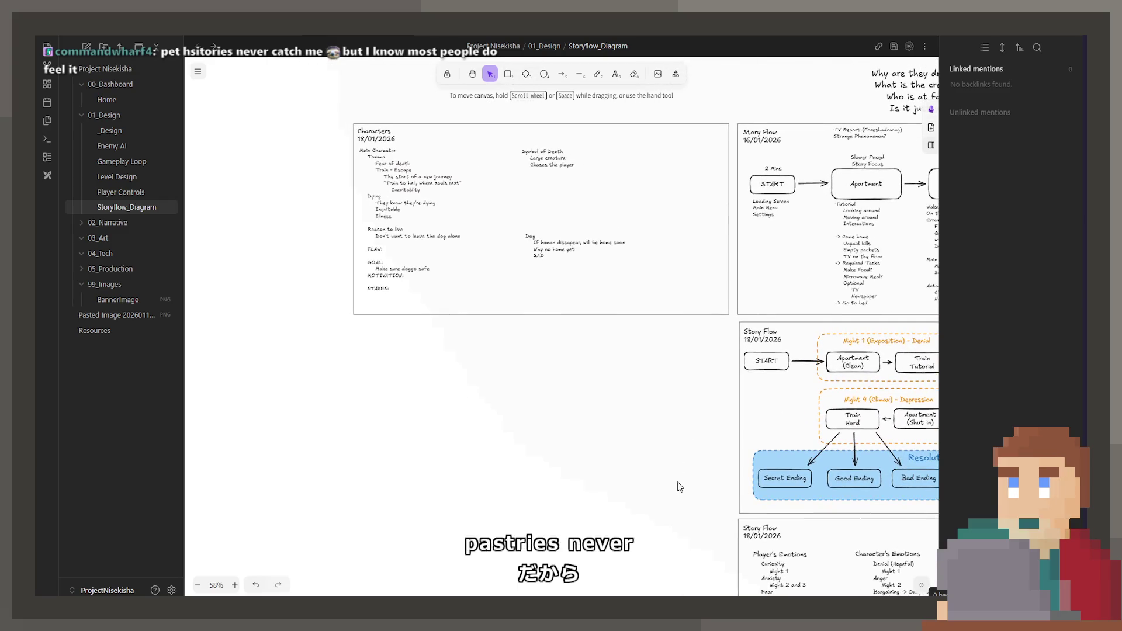
scroll(698, 461, "up", 3)
scroll(658, 468, "left", 2)
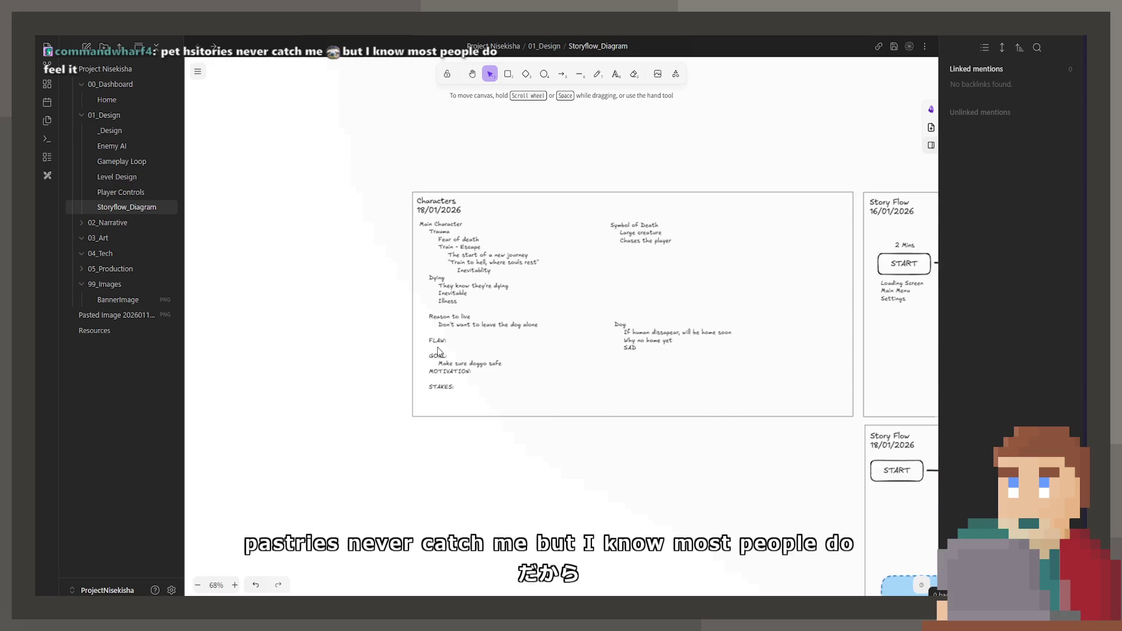
scroll(622, 475, "up", 4)
scroll(541, 347, "up", 2)
scroll(541, 347, "up", 3)
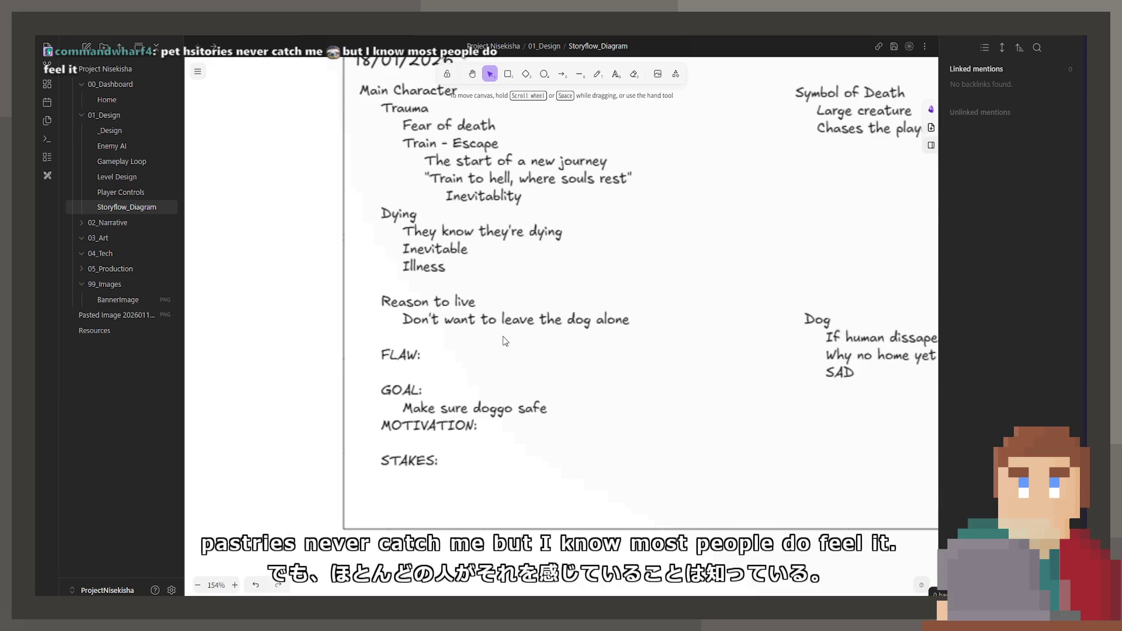
scroll(533, 357, "down", 5)
scroll(646, 393, "down", 2)
scroll(643, 394, "down", 5)
scroll(643, 394, "right", 3)
scroll(631, 354, "down", 2)
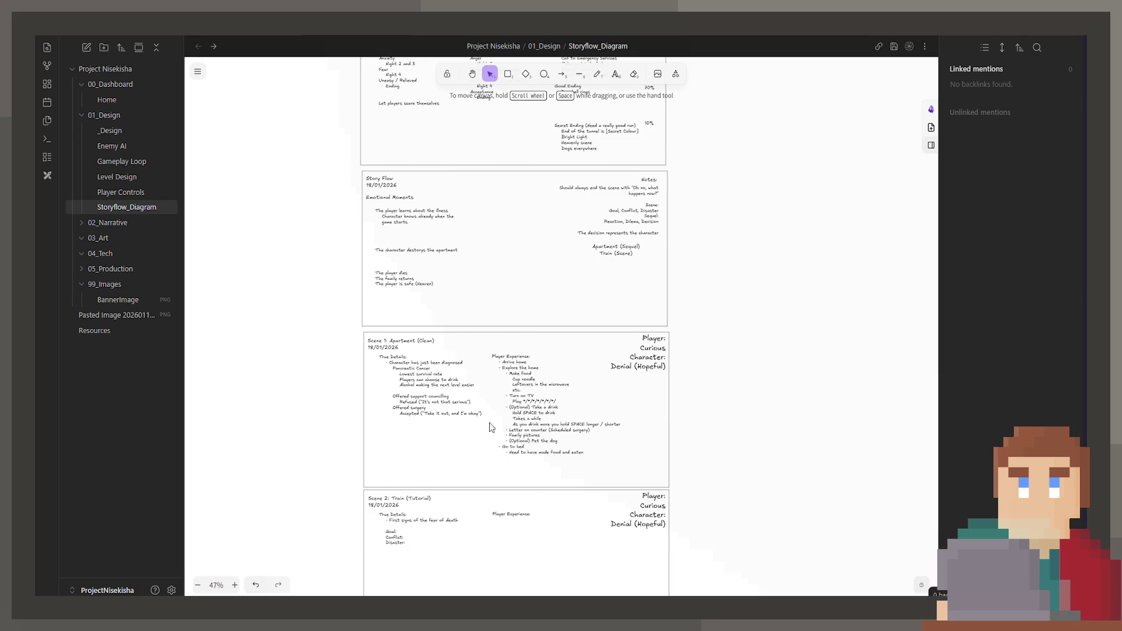
scroll(502, 397, "up", 5)
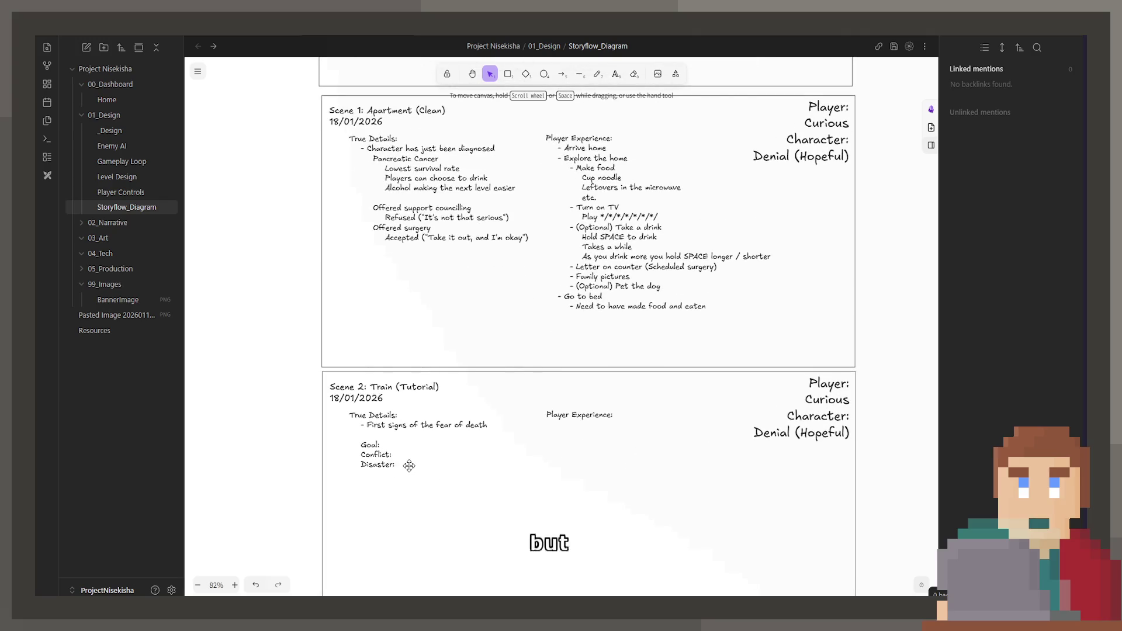
scroll(409, 466, "up", 1)
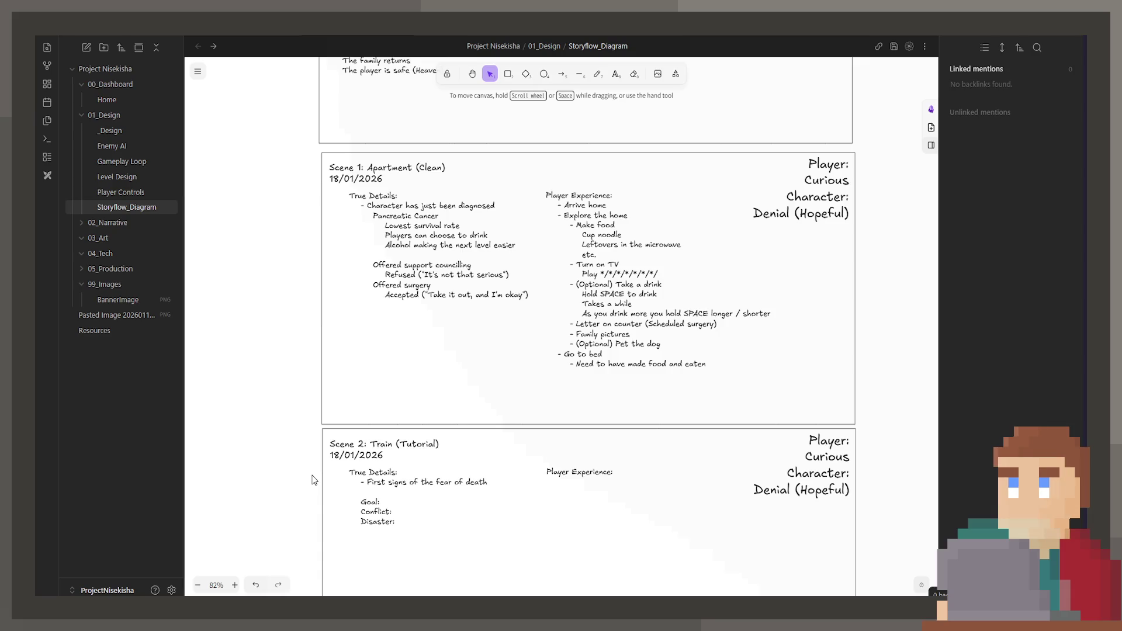
scroll(469, 346, "down", 10)
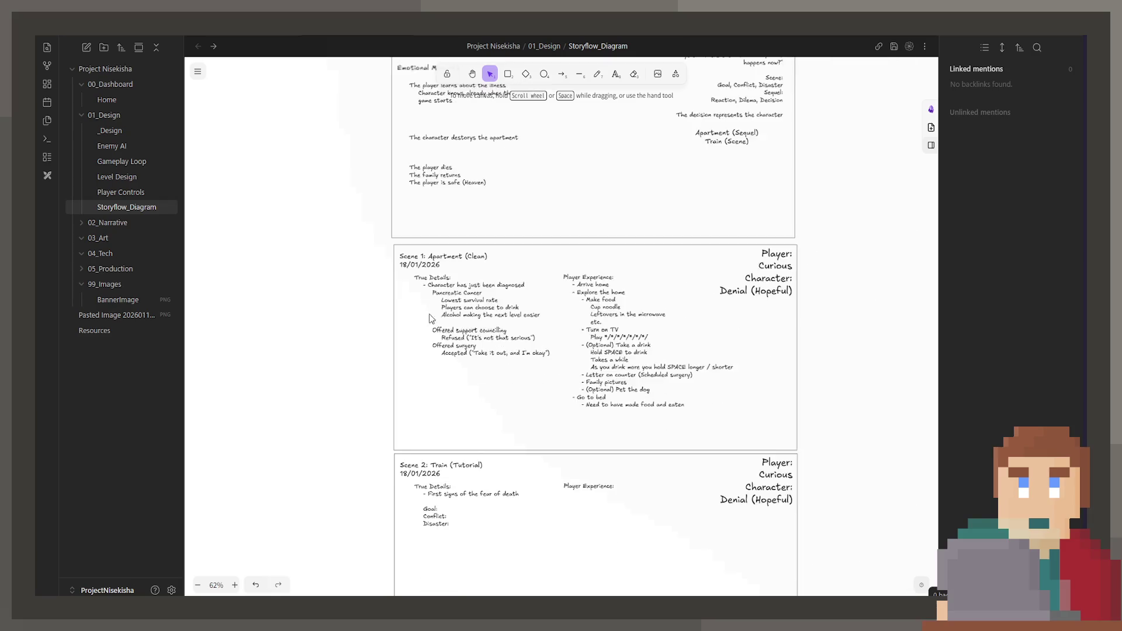
scroll(522, 343, "up", 3)
scroll(640, 383, "up", 8)
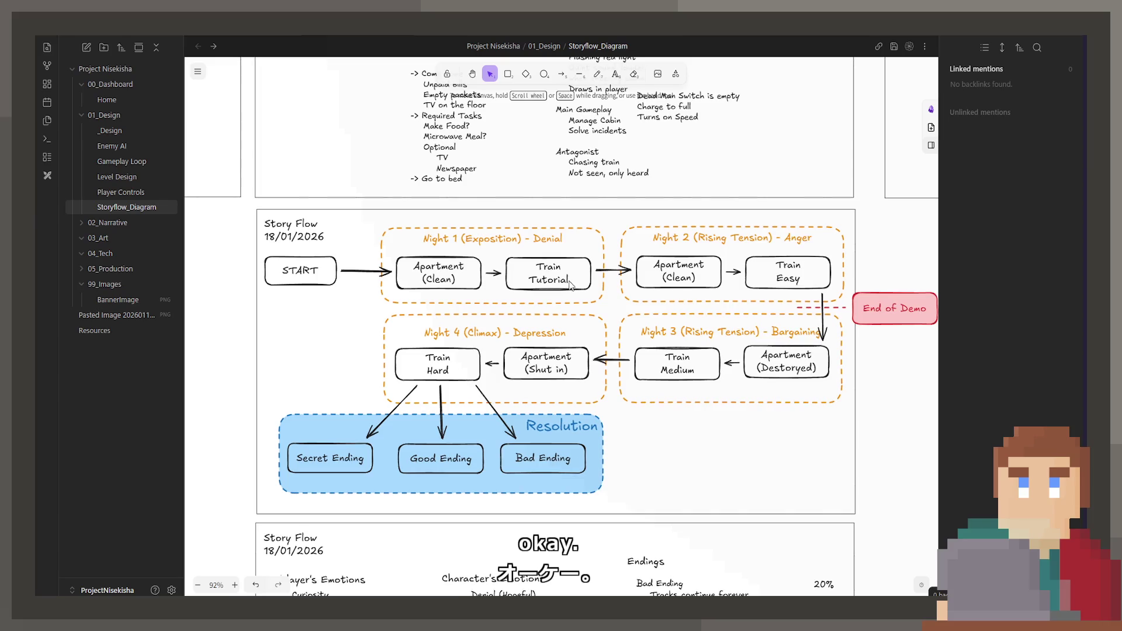
scroll(588, 463, "up", 3)
scroll(588, 463, "down", 8)
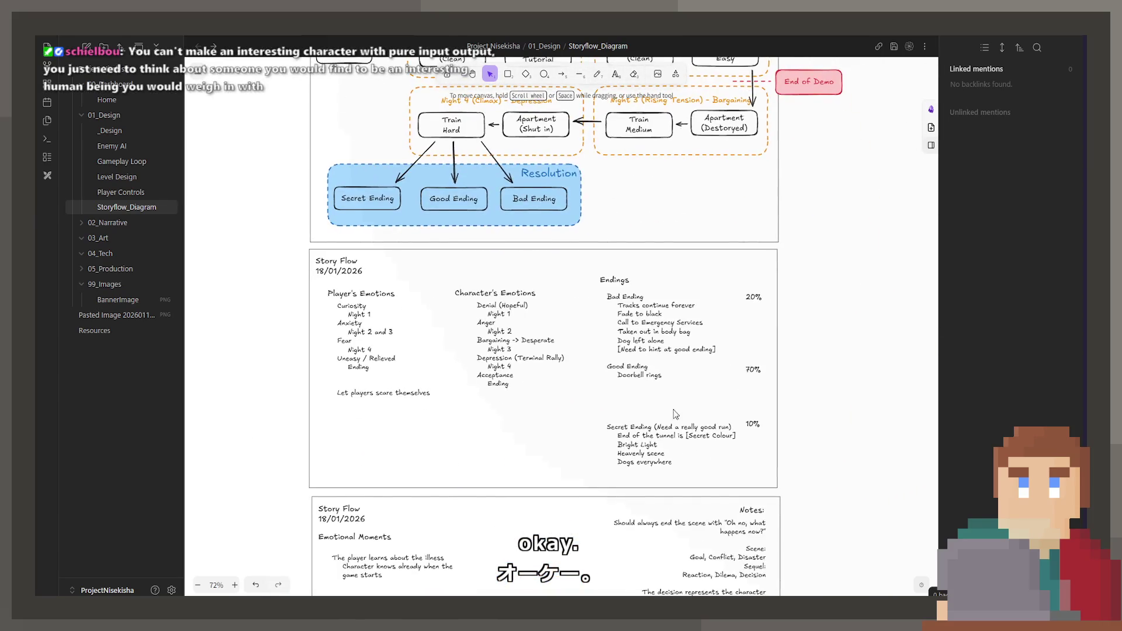
left_click_drag(652, 385, 636, 374)
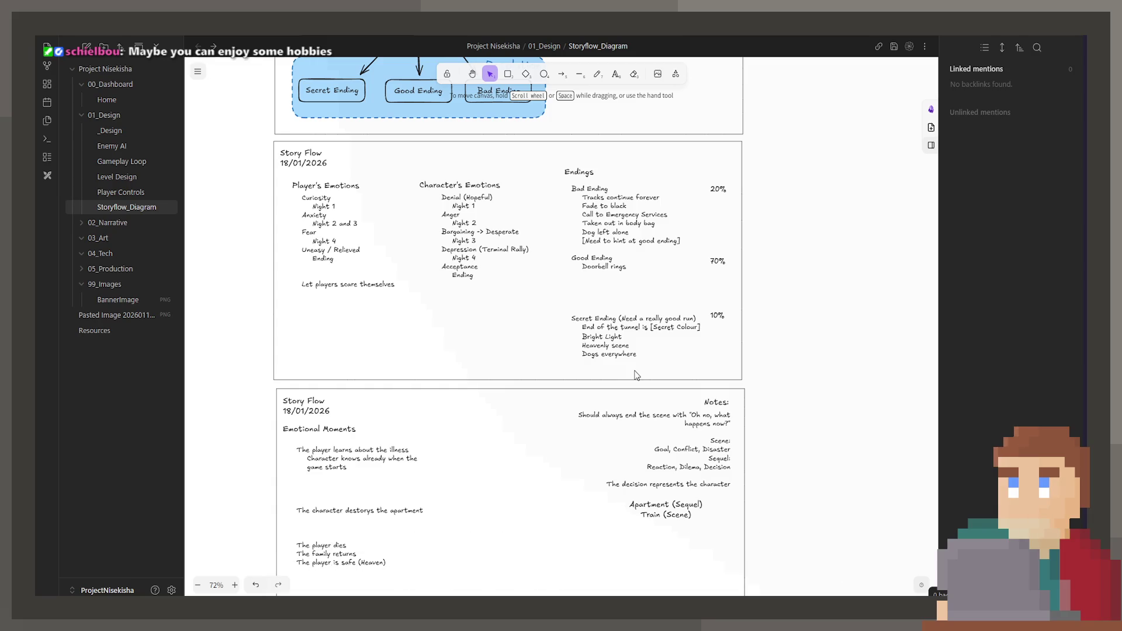
- Append ' (Doggo too)' to the 'Family pictures' line in the Scene 1 Player Experience notes
scroll(636, 375, "down", 6)
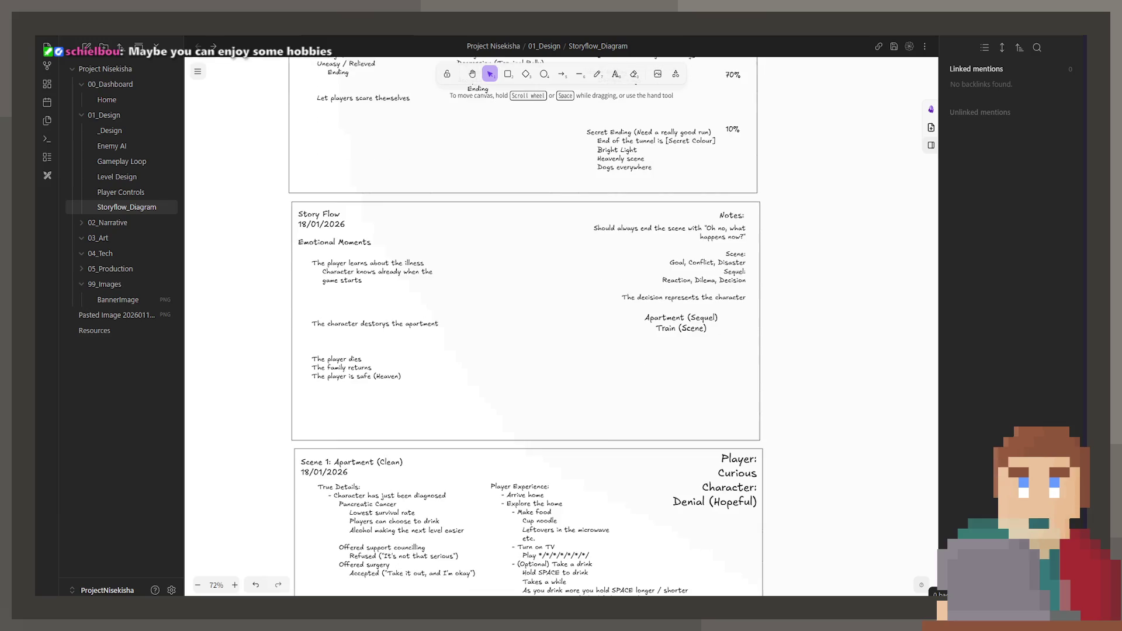
scroll(629, 485, "up", 3)
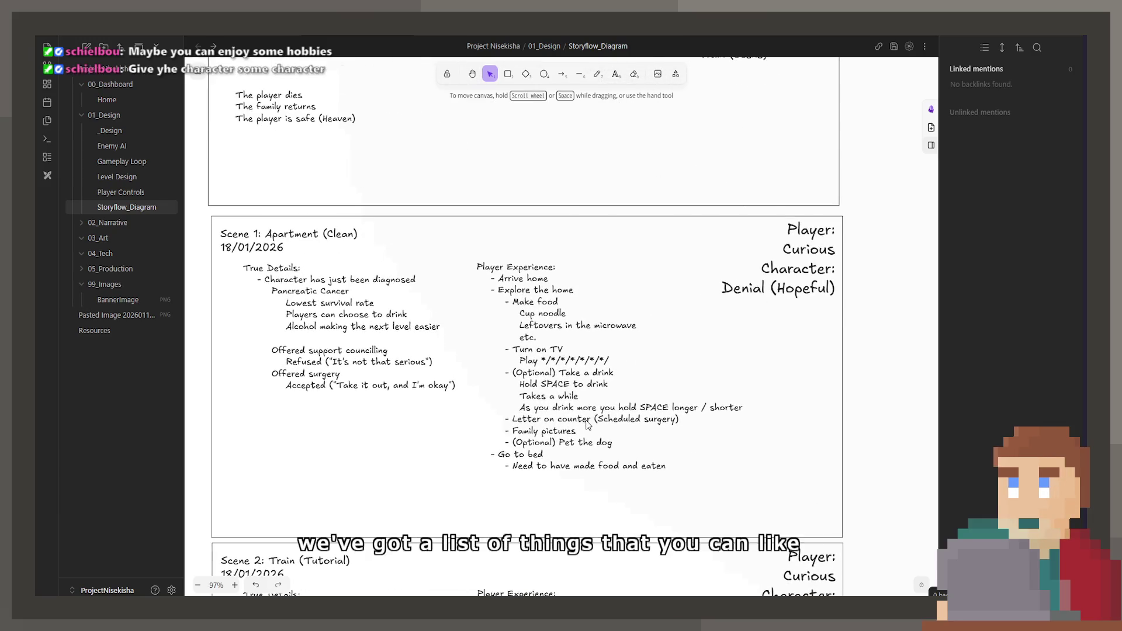
scroll(561, 393, "up", 1)
double_click(561, 393)
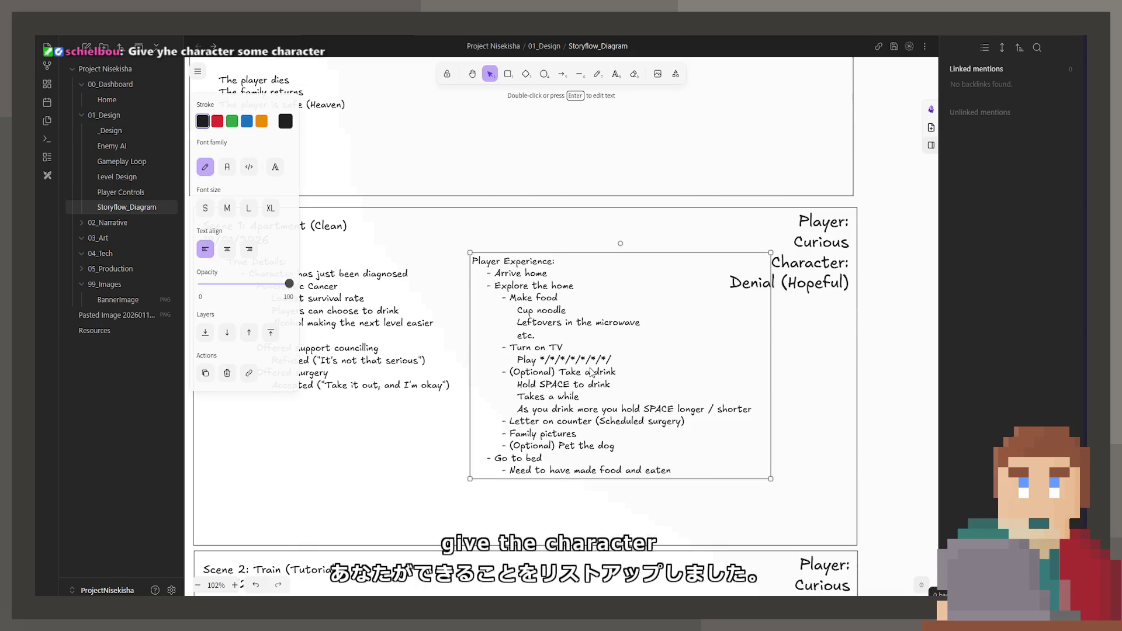
left_click(616, 400)
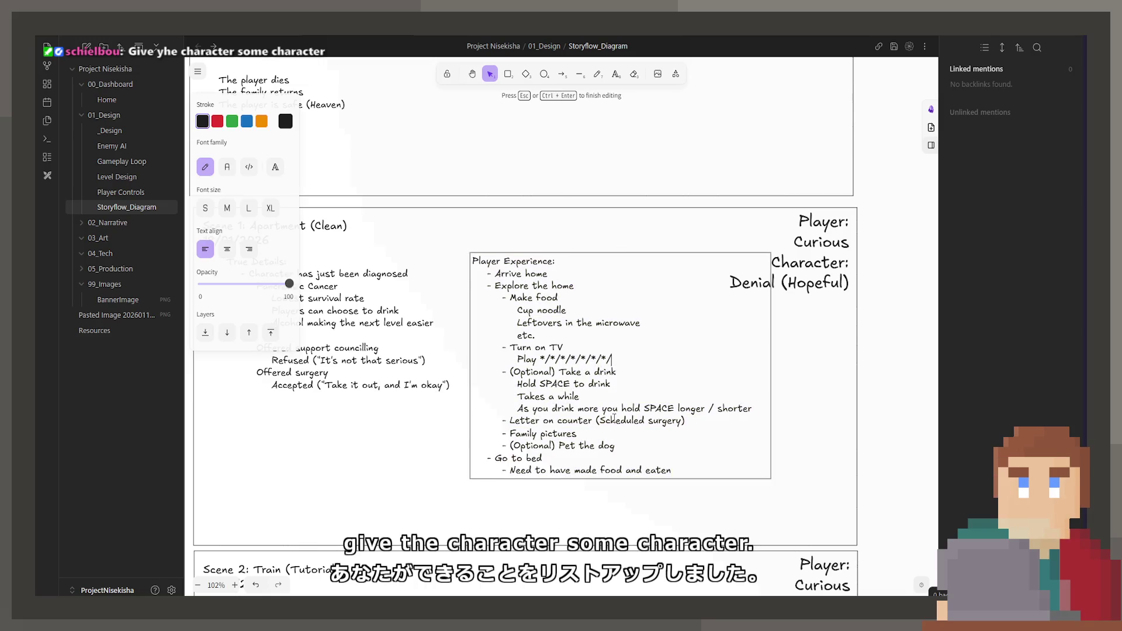
left_click(619, 435)
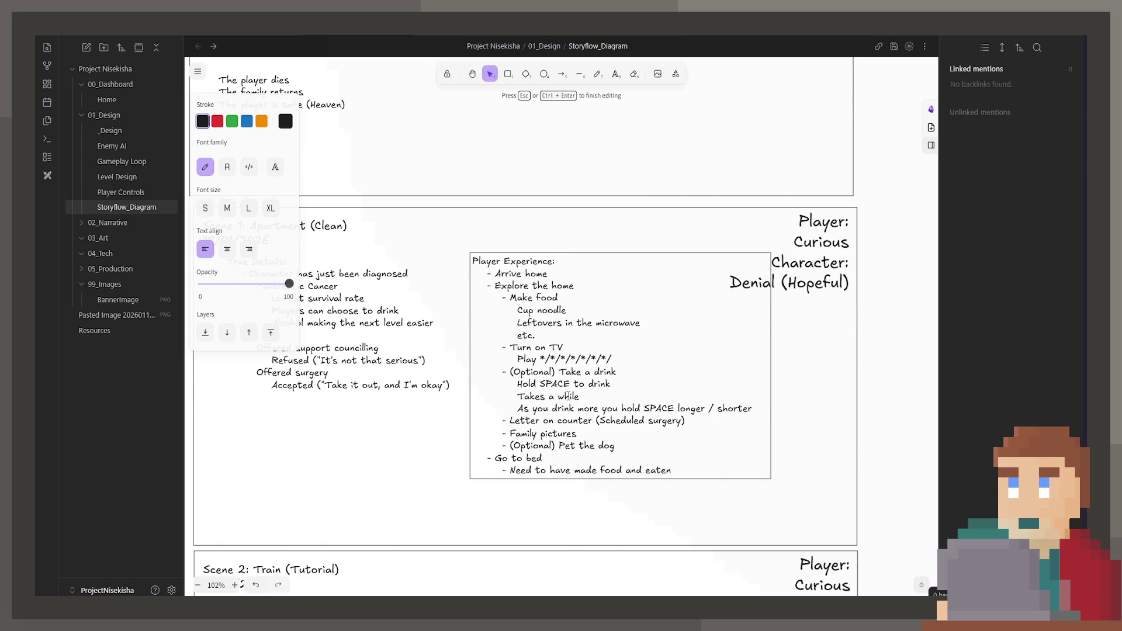
left_click(654, 390)
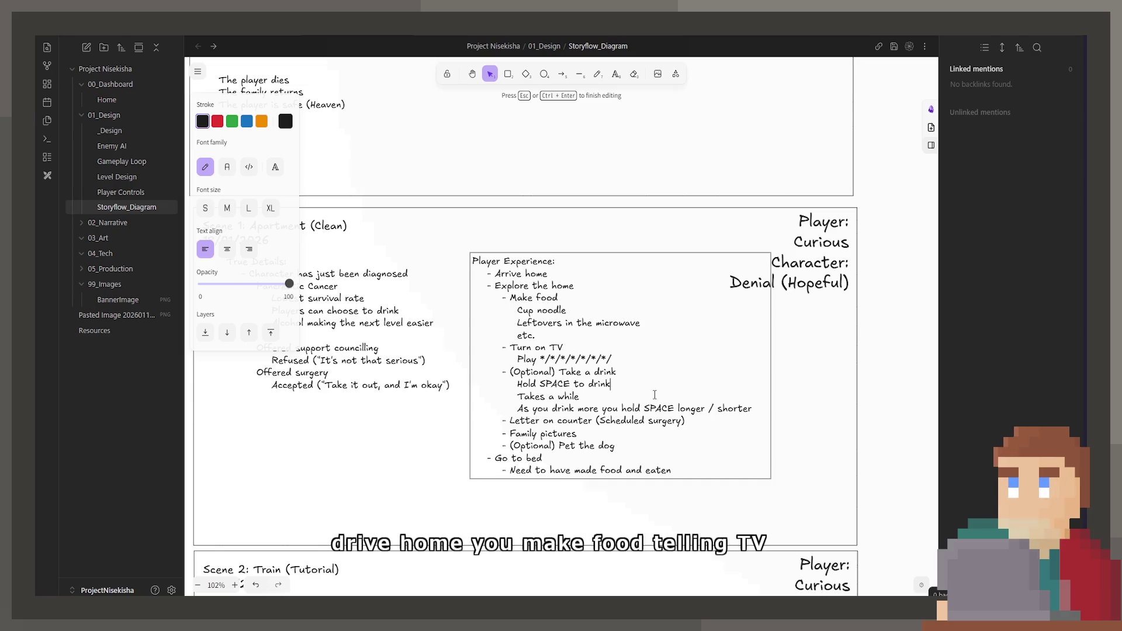
left_click_drag(686, 421, 421, 415)
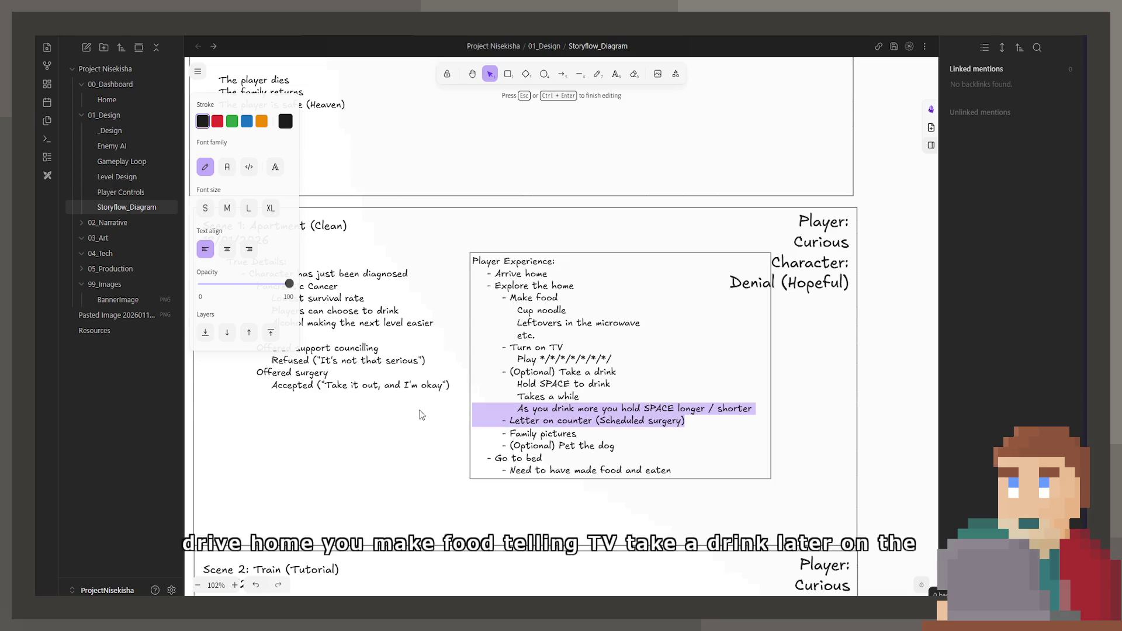
left_click(596, 434)
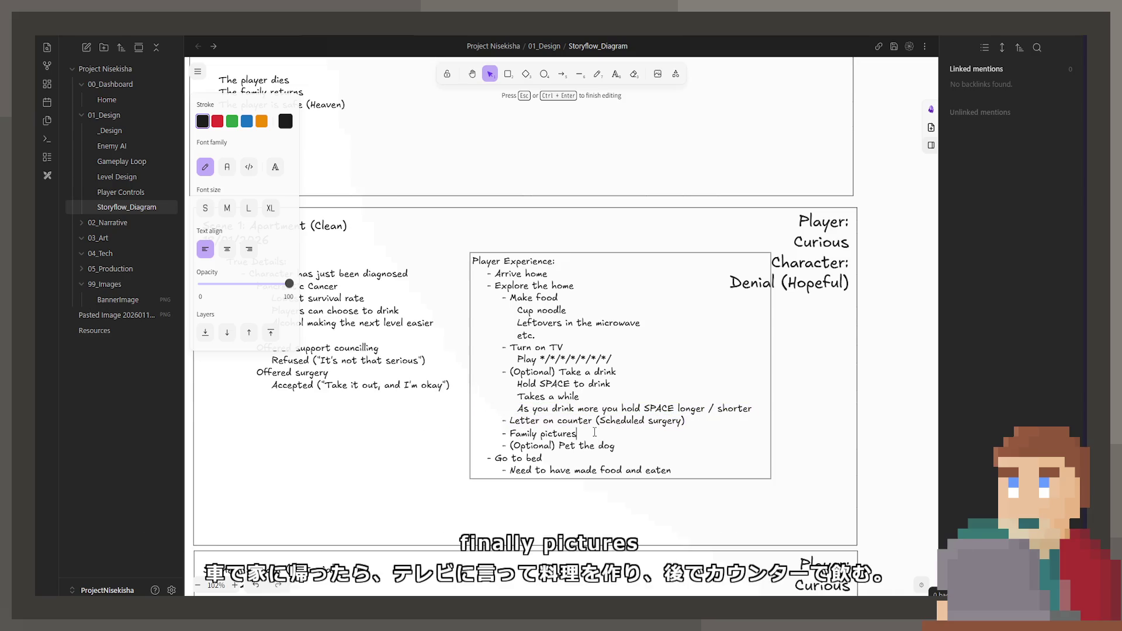
type("()")
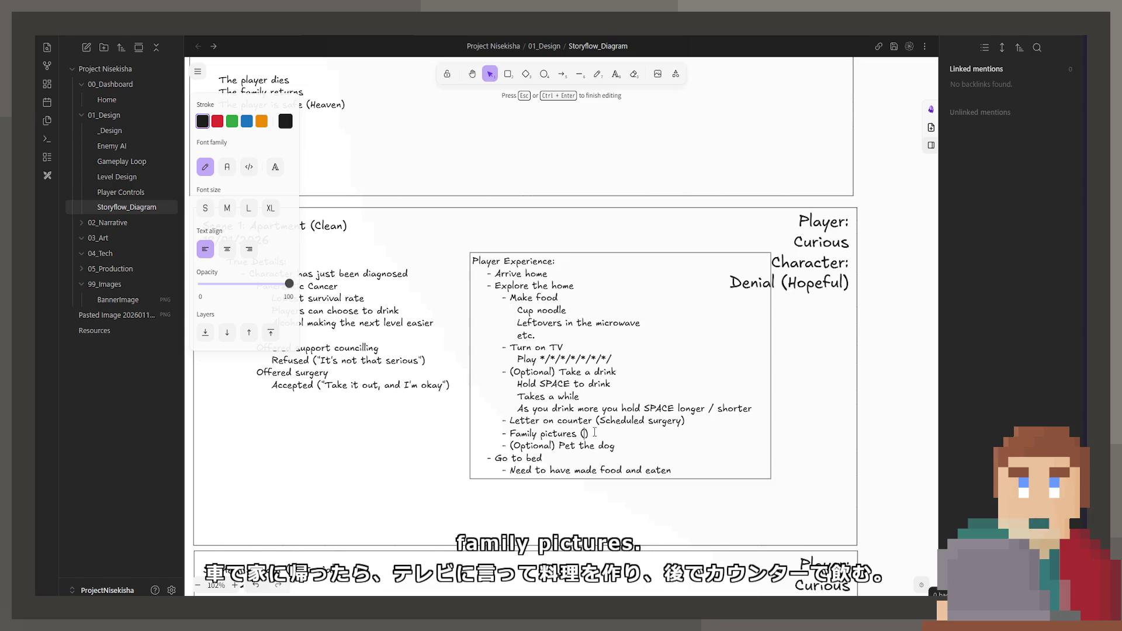
type("Dog too")
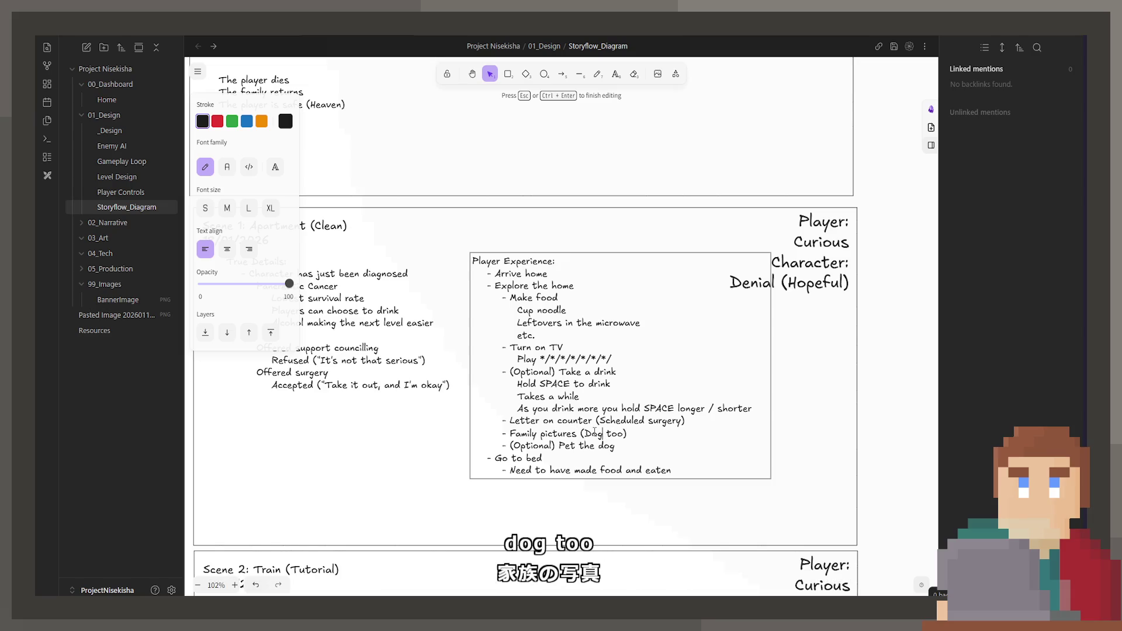
type("go")
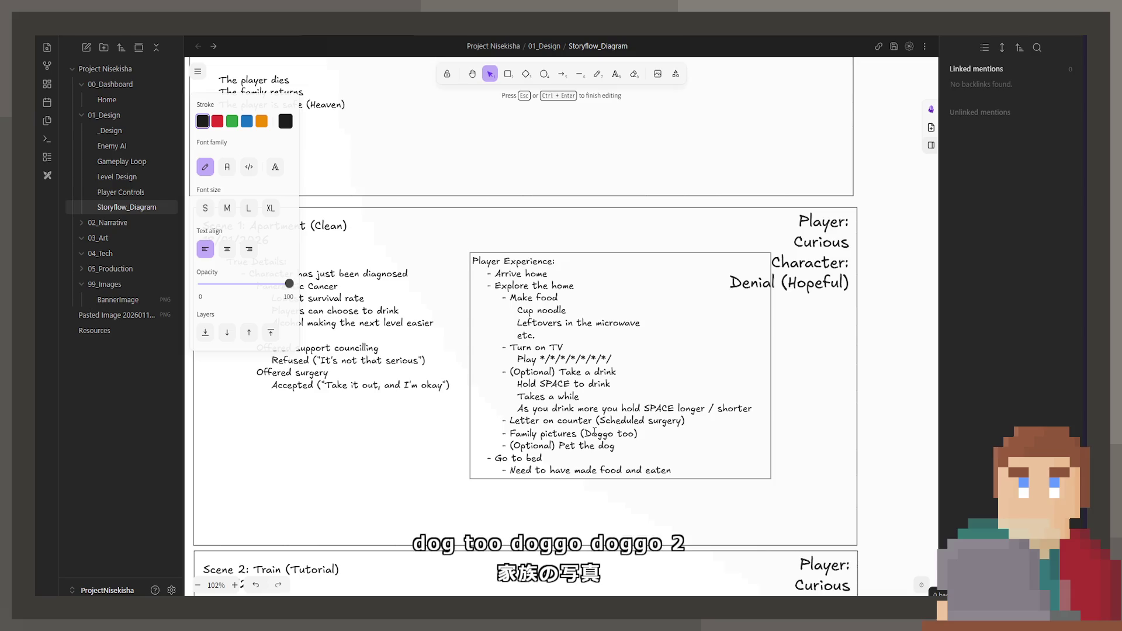
left_click(704, 429)
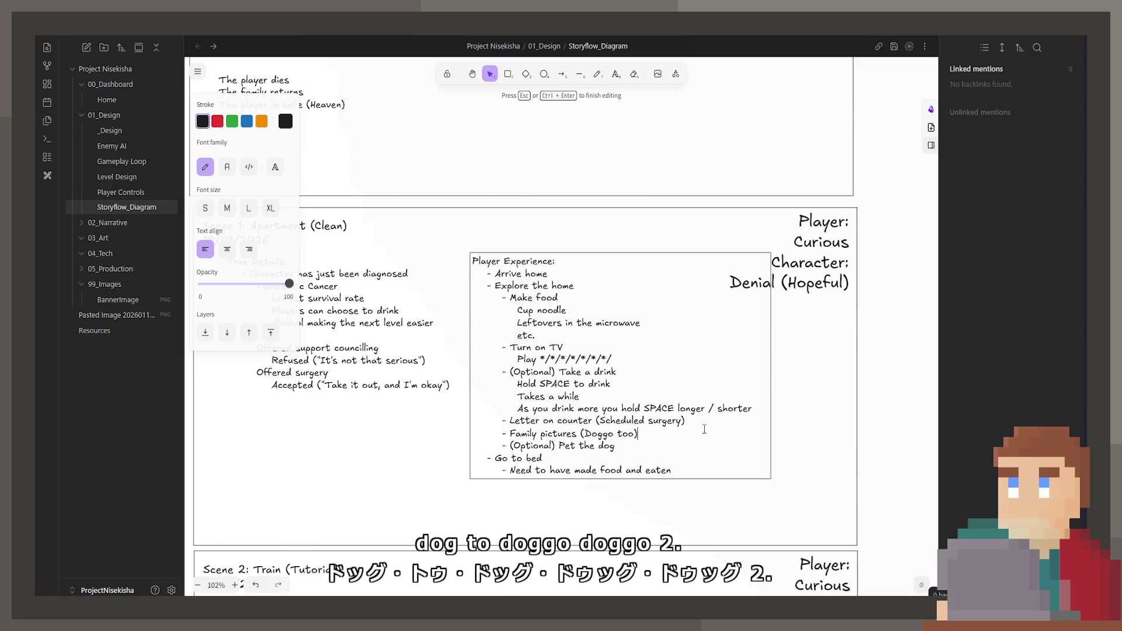
left_click(430, 440)
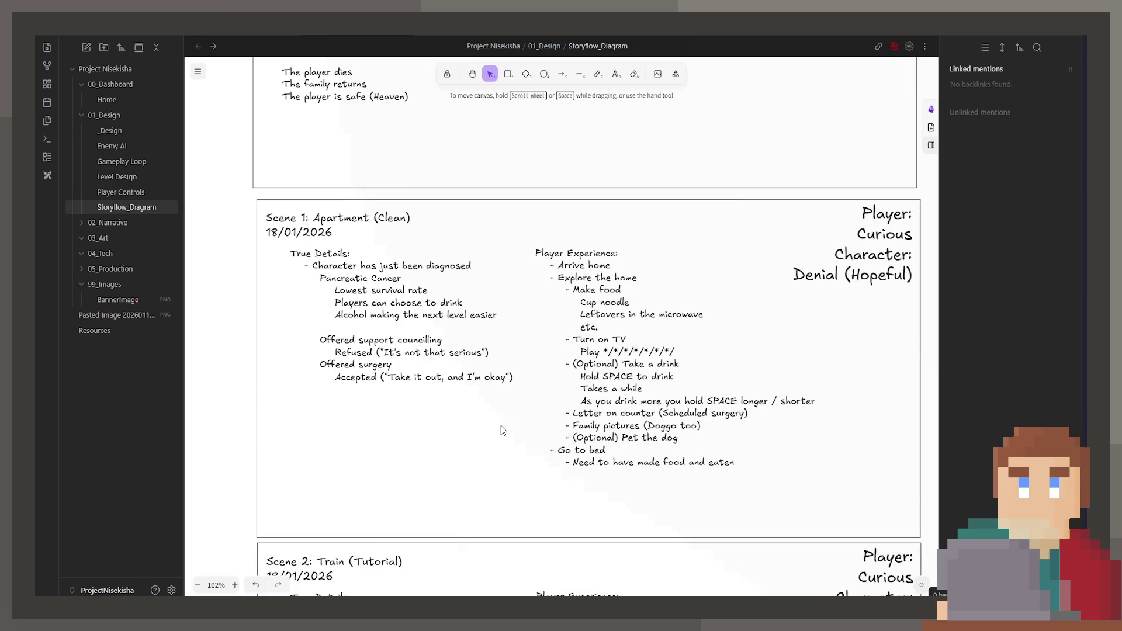
- Shift the Player Experience notes block a few pixels right, undoing a second accidental move
left_click_drag(610, 351, 615, 352)
left_click(512, 415)
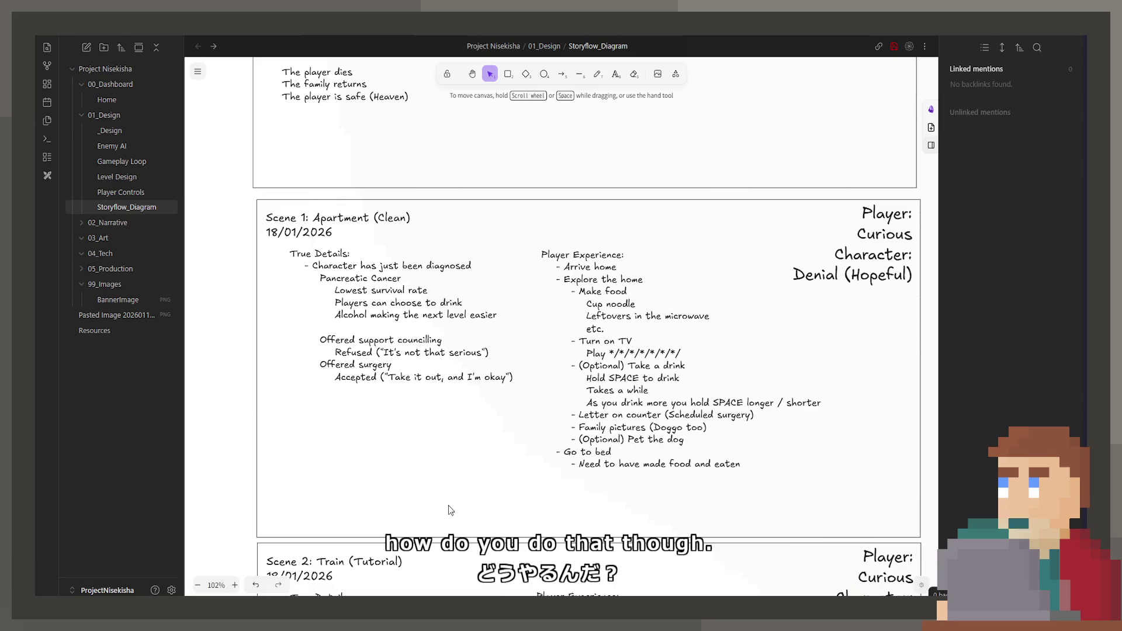
left_click_drag(639, 415, 640, 411)
key("ctrl+z")
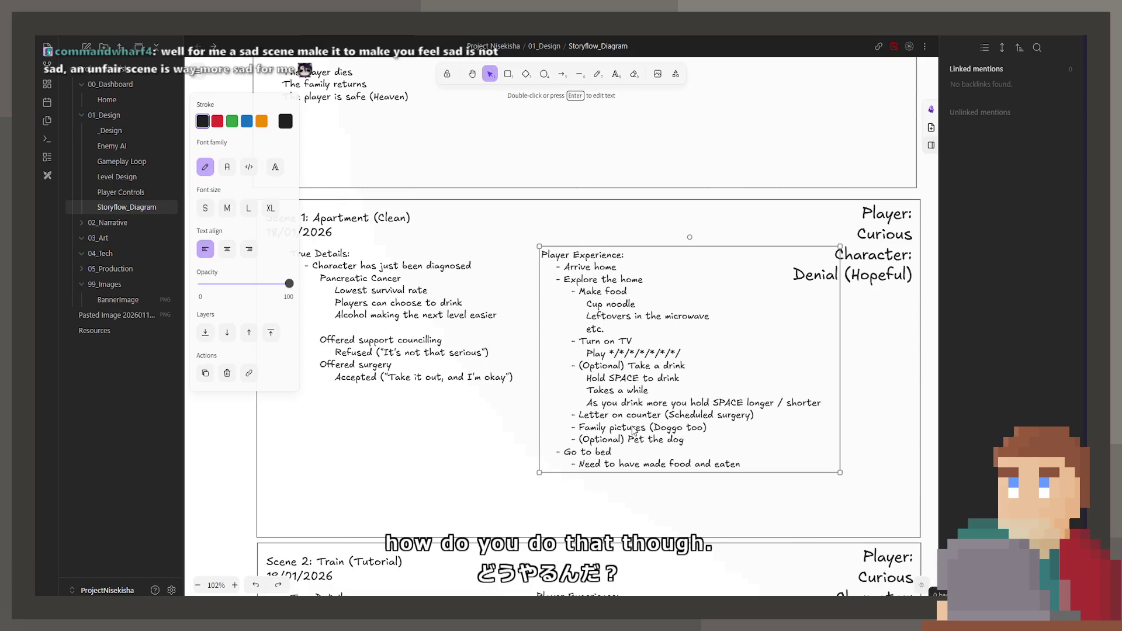
left_click(466, 447)
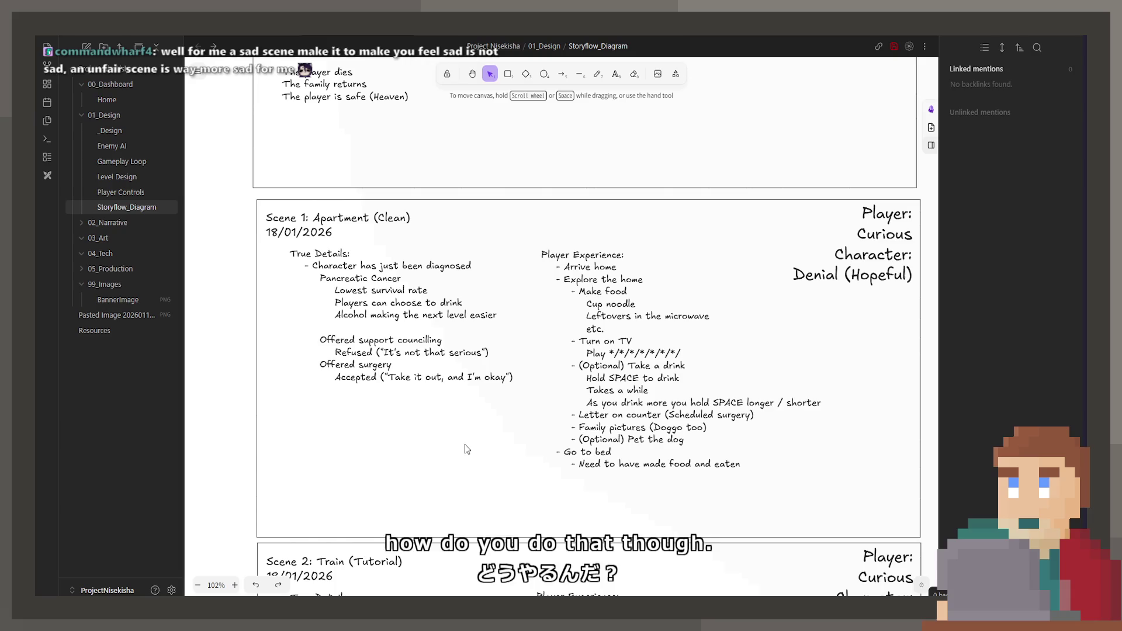
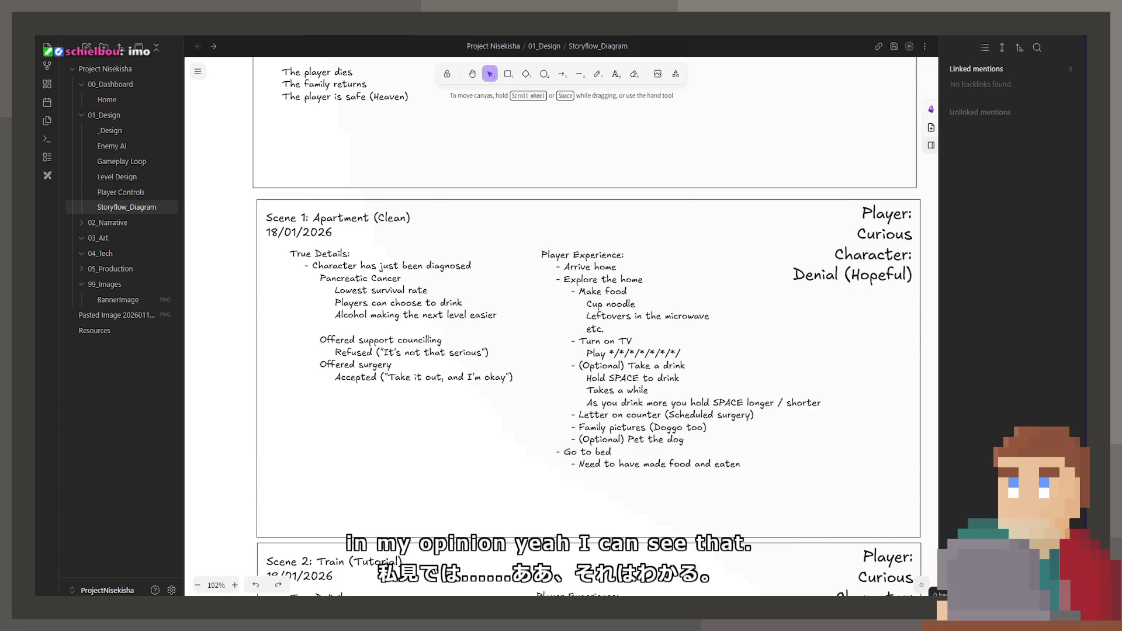
- Add the line 'Experiences (Silly stuff is better)' after 'Pet the dog' in Scene 1's Player Experience list
double_click(686, 440)
left_click(686, 439)
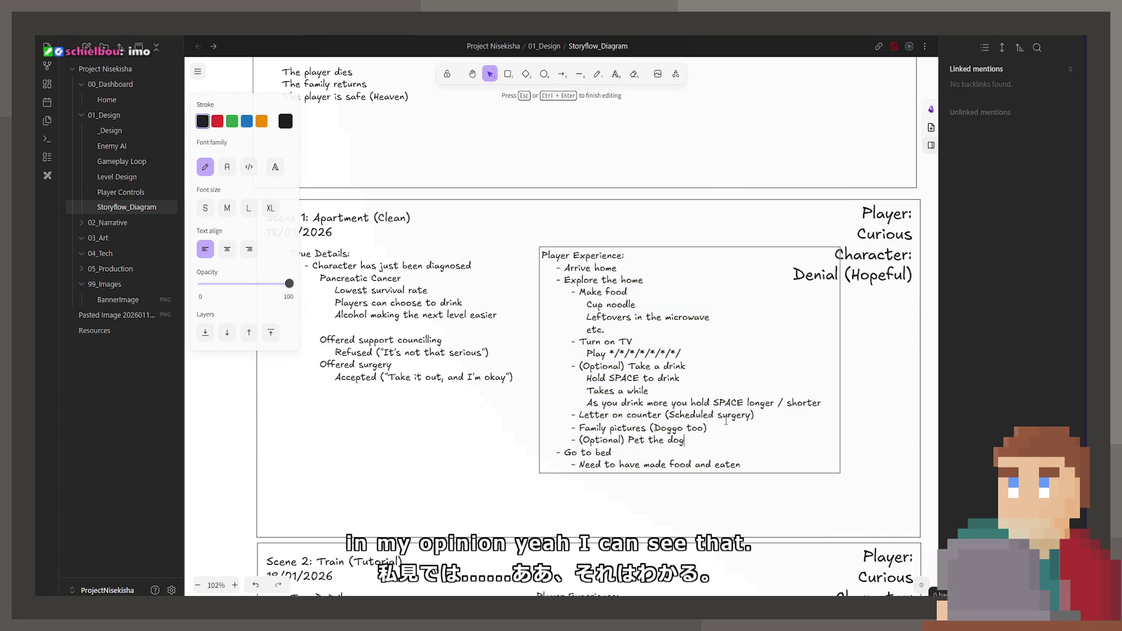
key("Return")
key("Return")
key("Return")
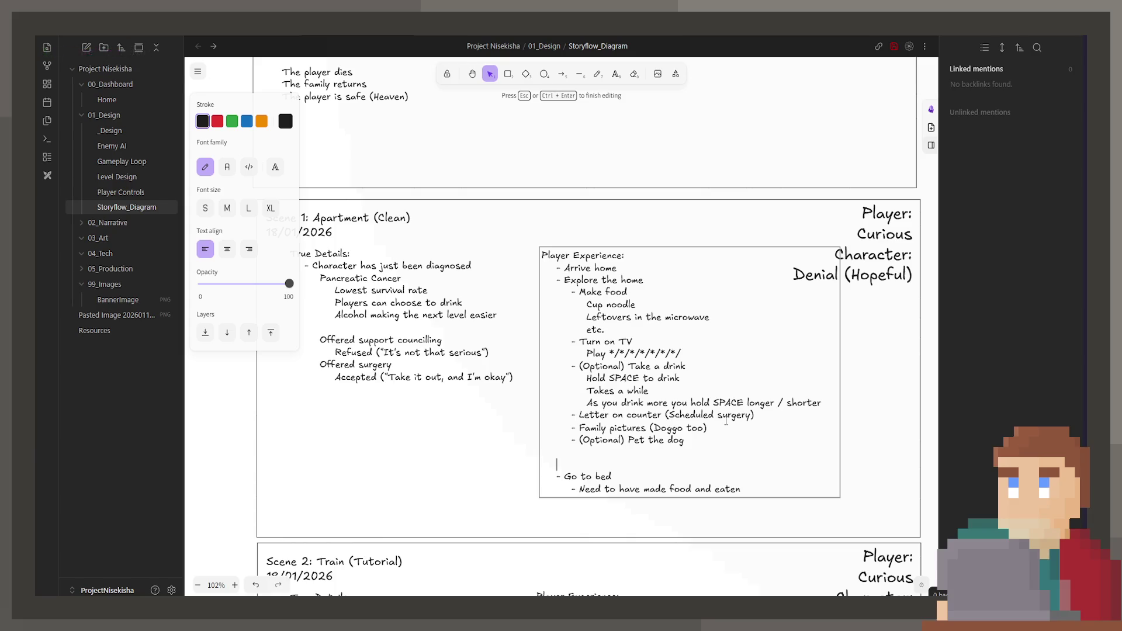
type("Experiences")
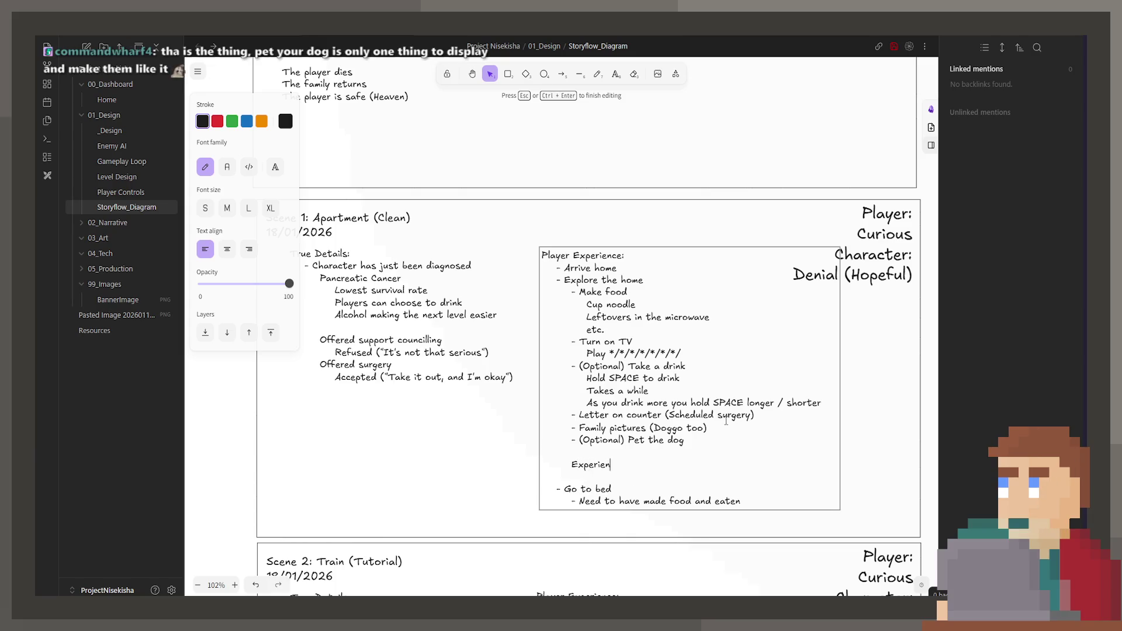
key("Return")
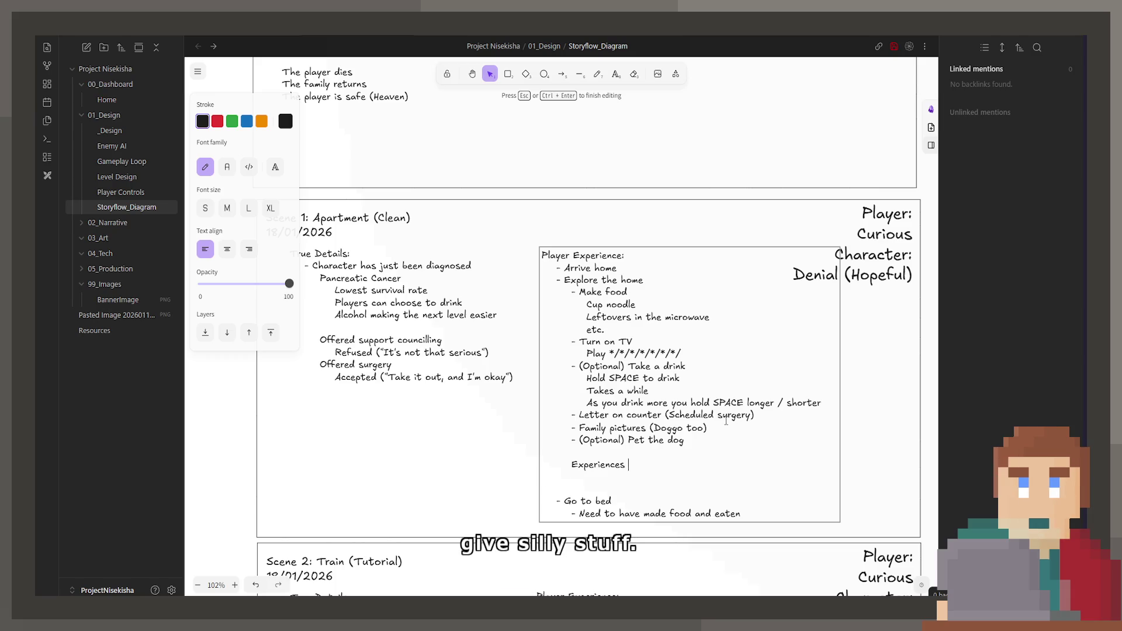
type("(Si")
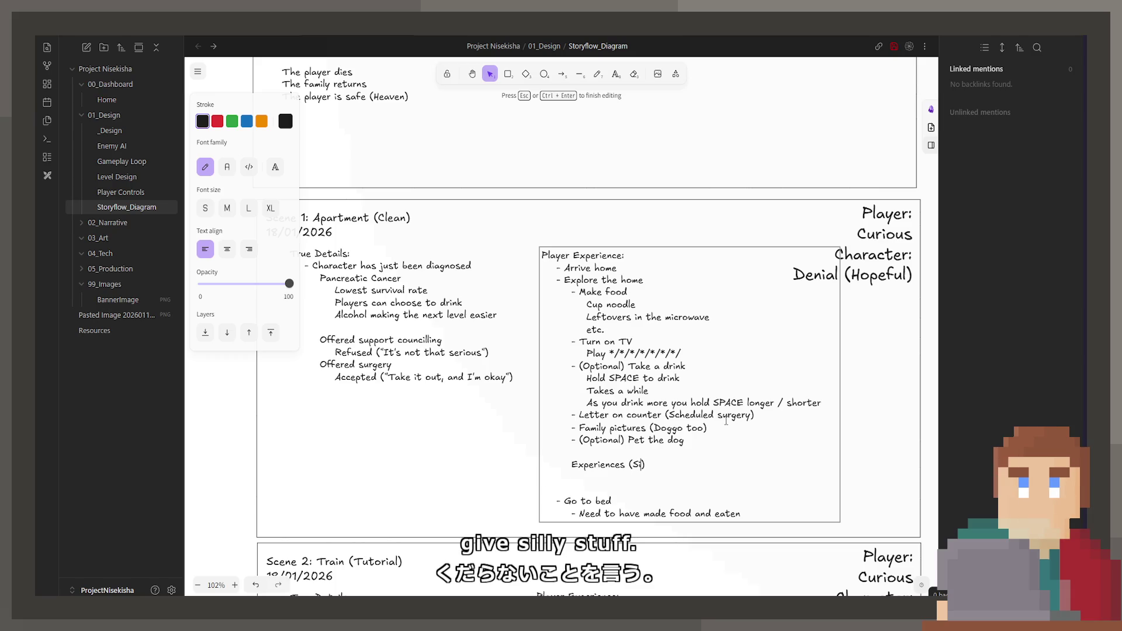
type("lly) stuff is bette")
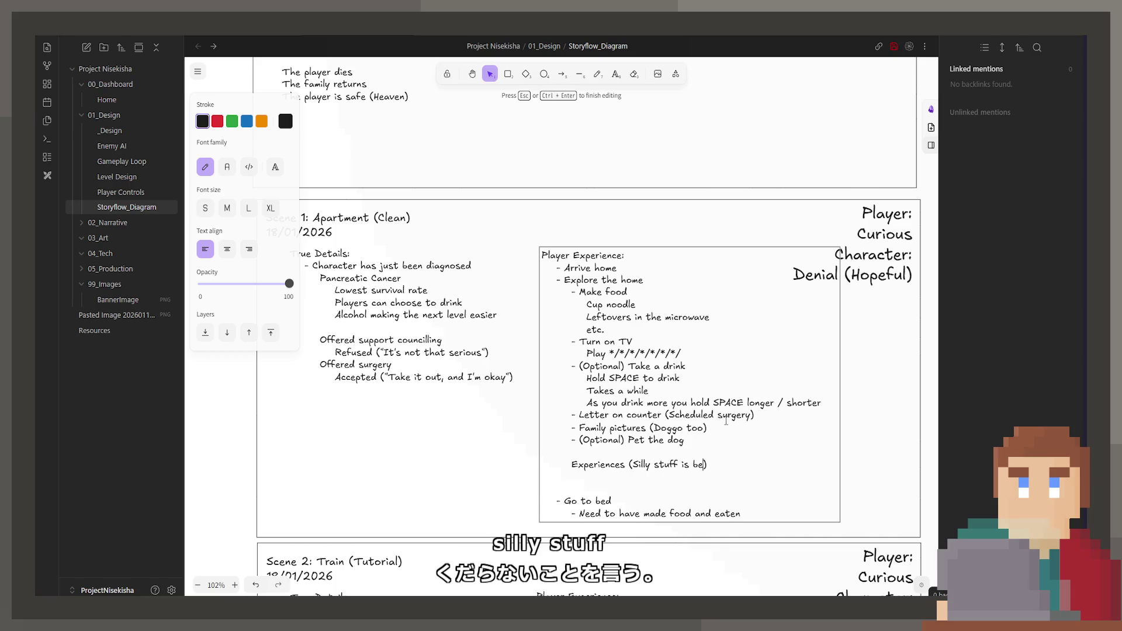
type("r")
key("Escape")
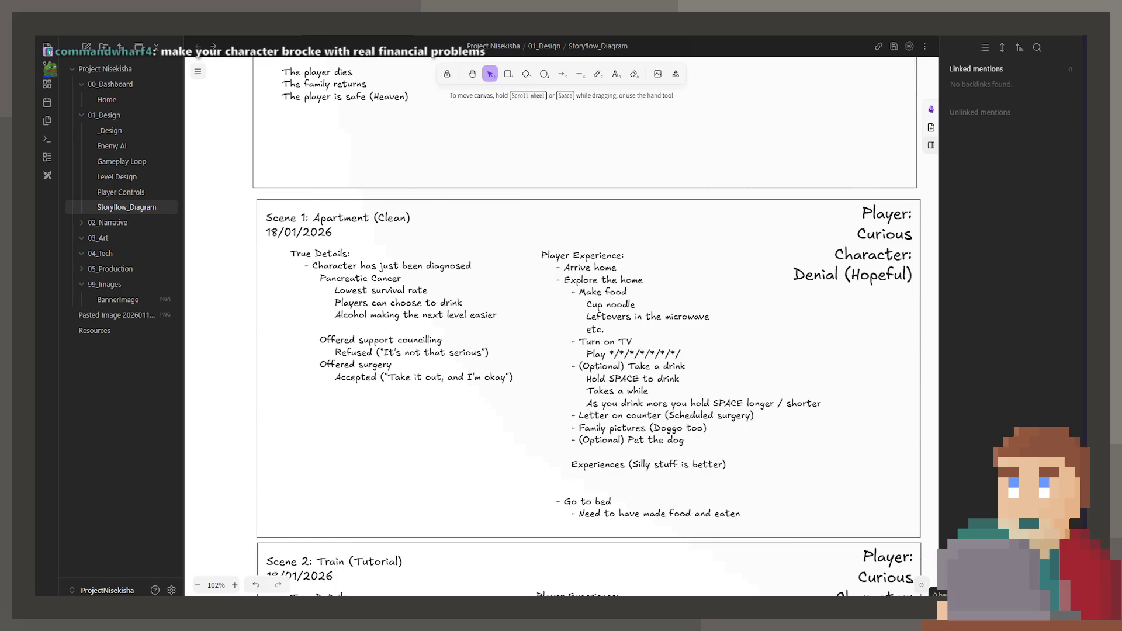
double_click(711, 479)
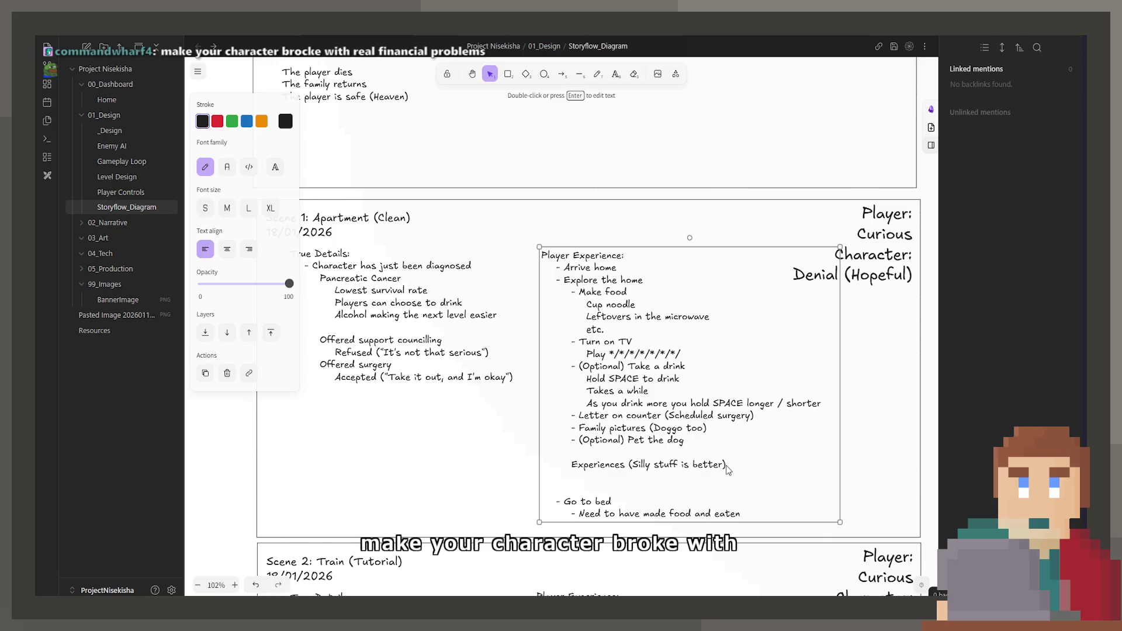
key("ctrl+a")
left_click(711, 479)
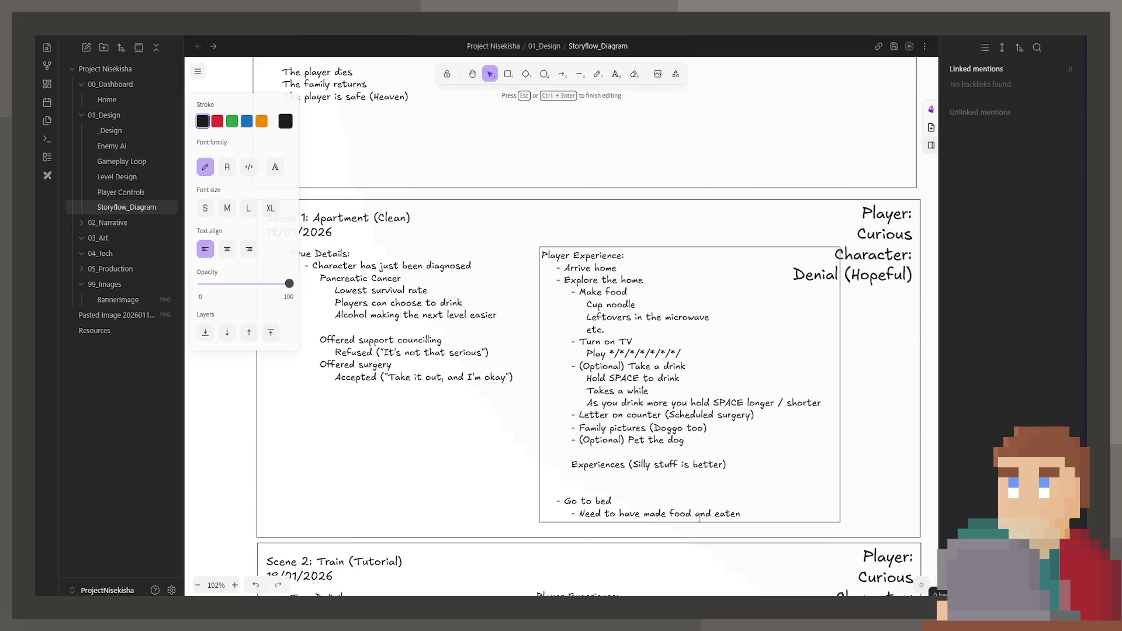
key("Escape")
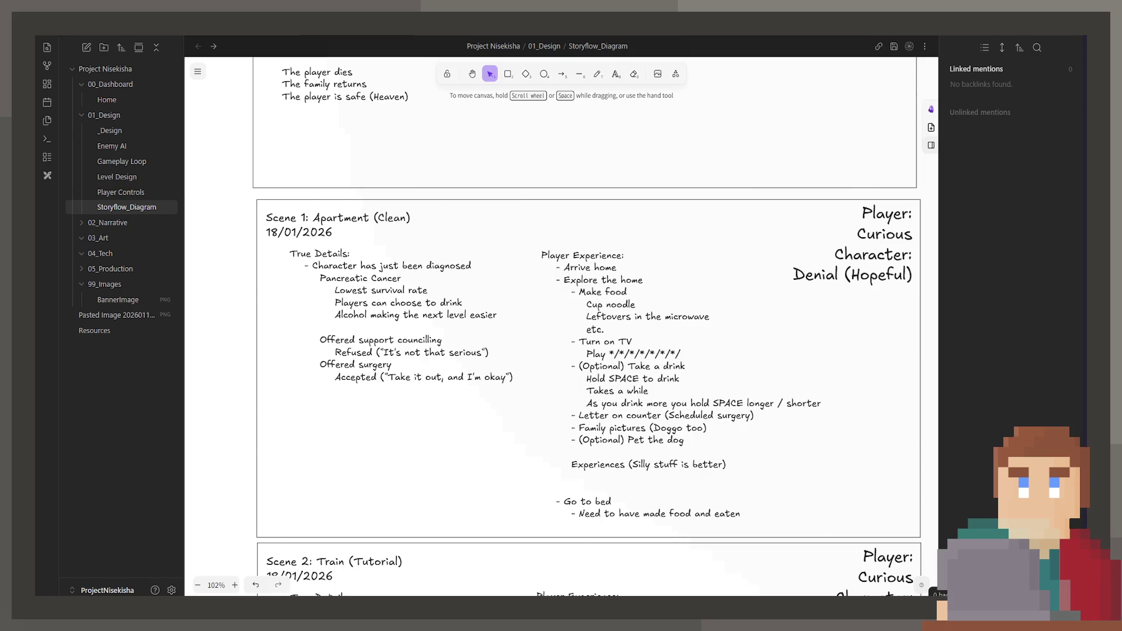
- Edit the Player Experience text at the empty line under 'Experiences (Silly stuff is better)', leaving it unchanged
left_click(664, 475)
double_click(664, 475)
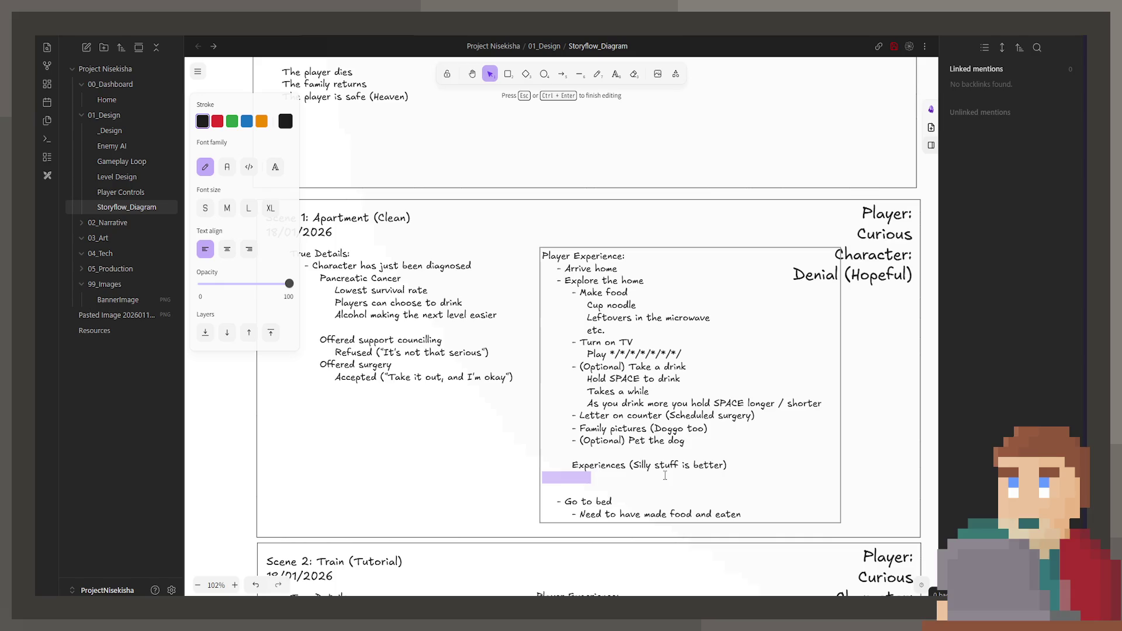
left_click(651, 478)
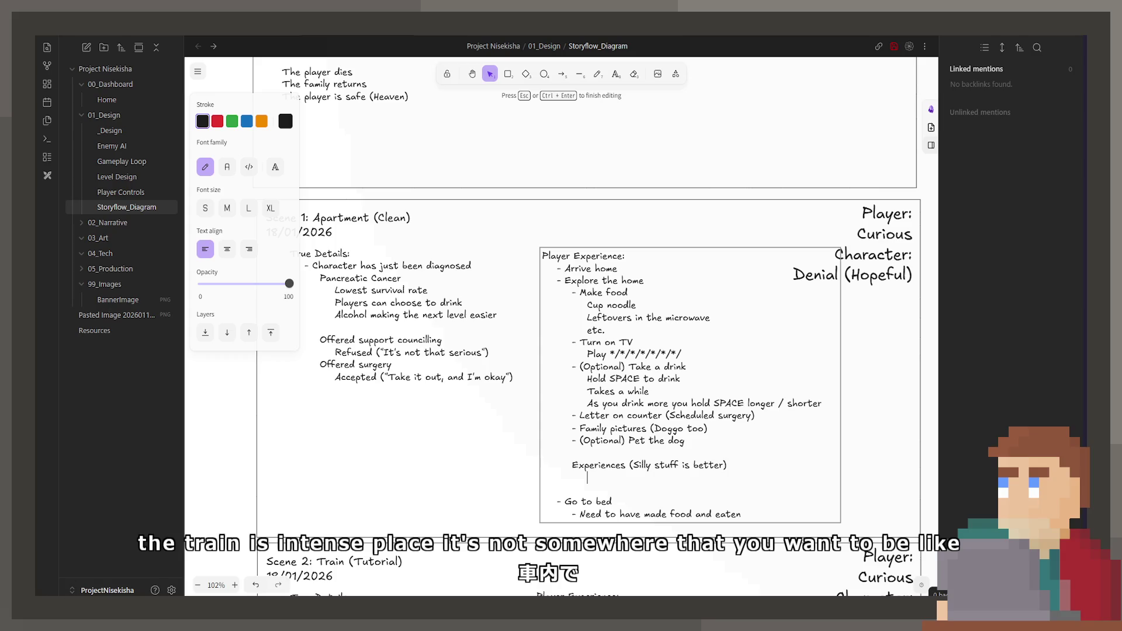
key("Escape")
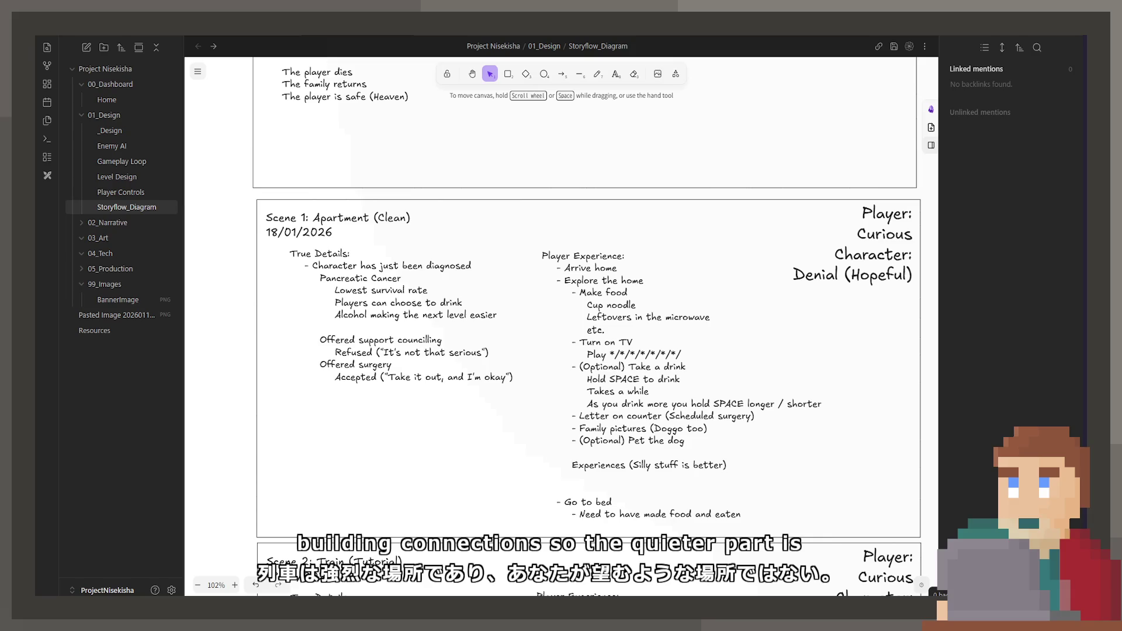
double_click(719, 470)
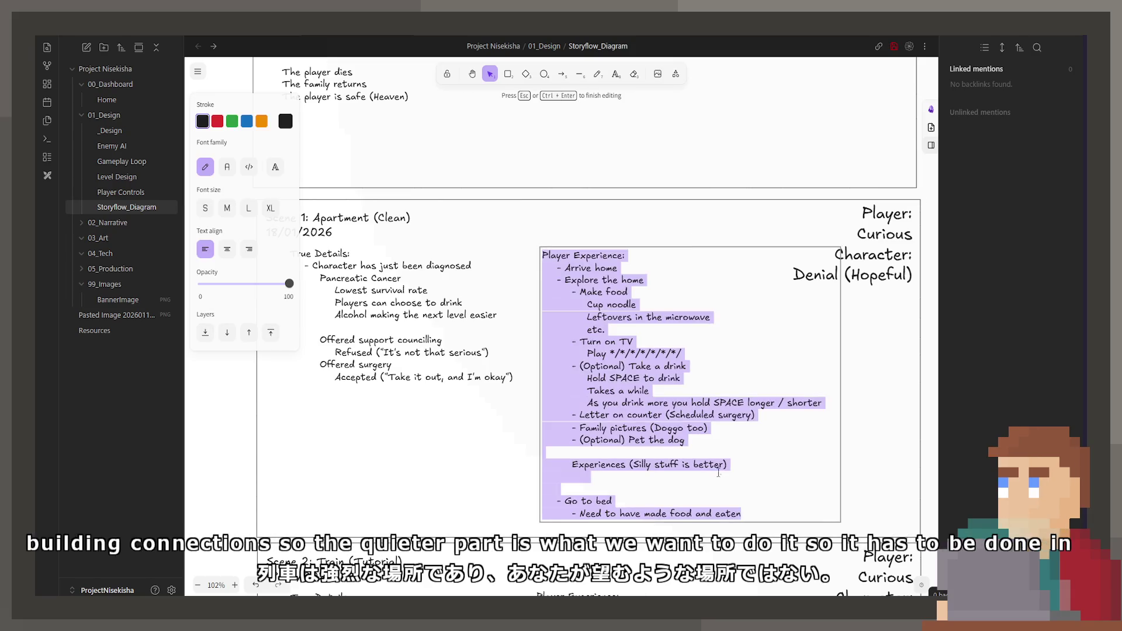
left_click(718, 475)
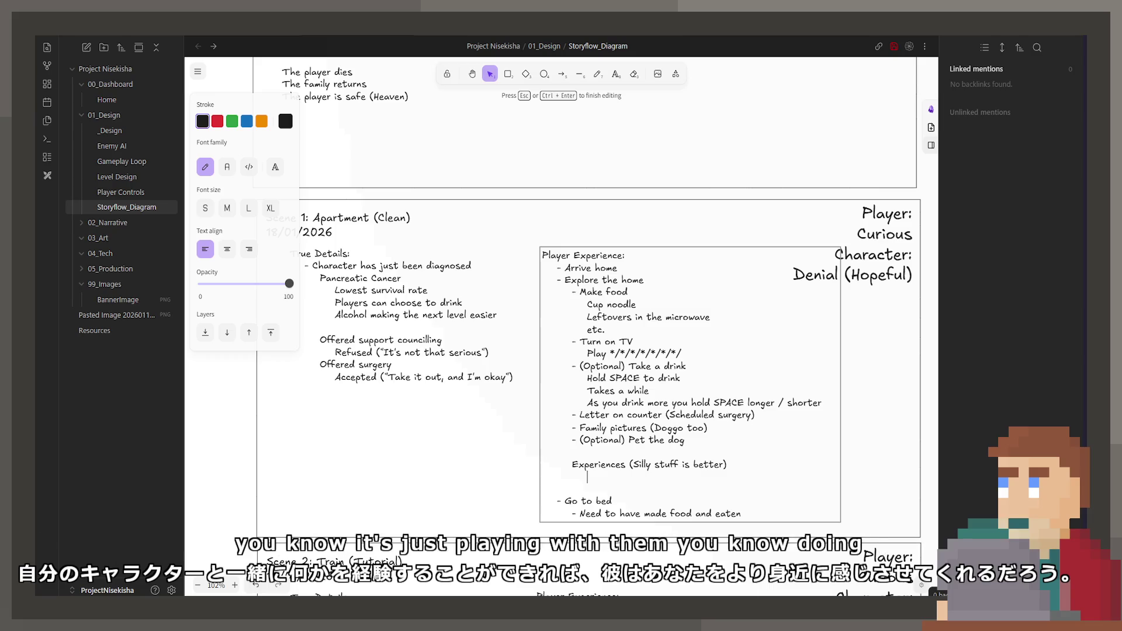
key("Escape")
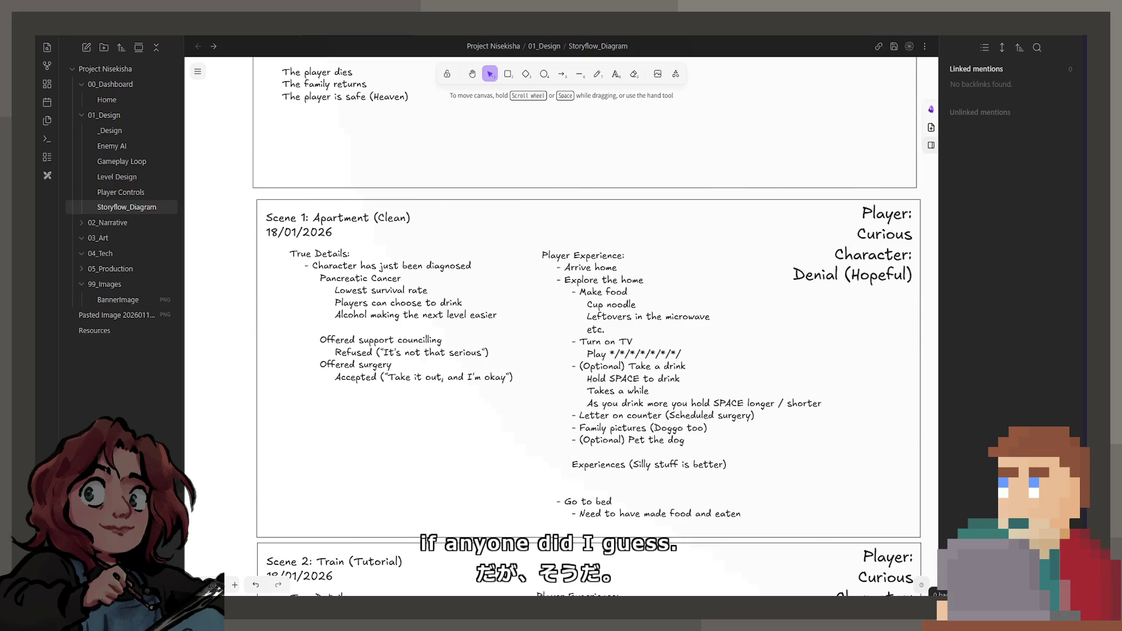
- Scroll up to the 16/01/2026 Story Flow frame showing START, Apartment, Train and the unnamed final stage
scroll(590, 280, "up", 1)
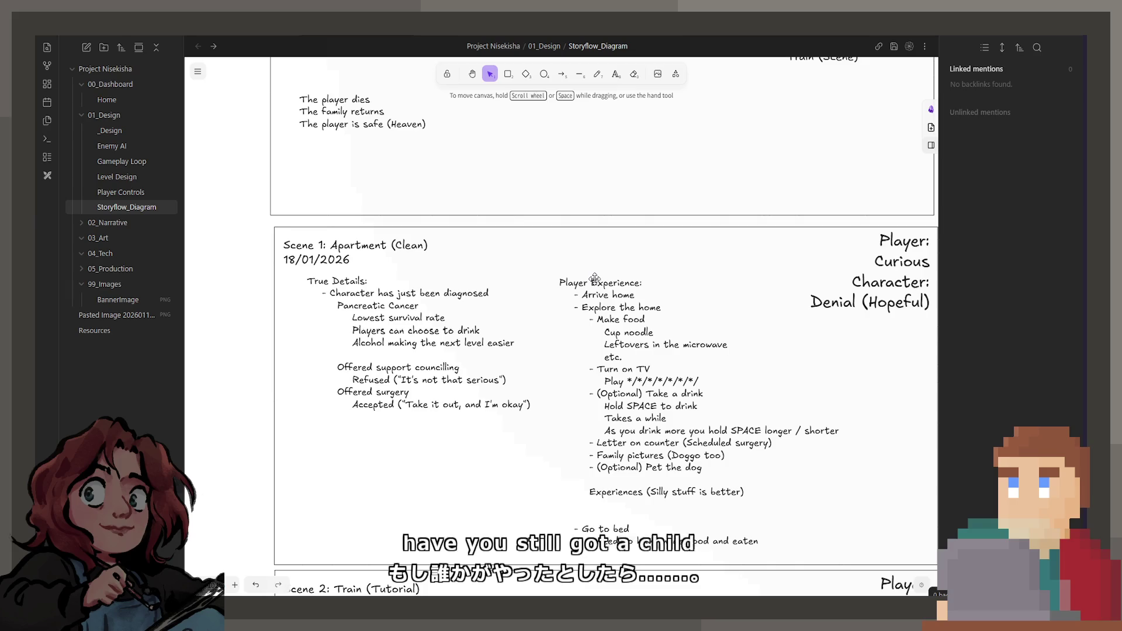
scroll(564, 286, "down", 2)
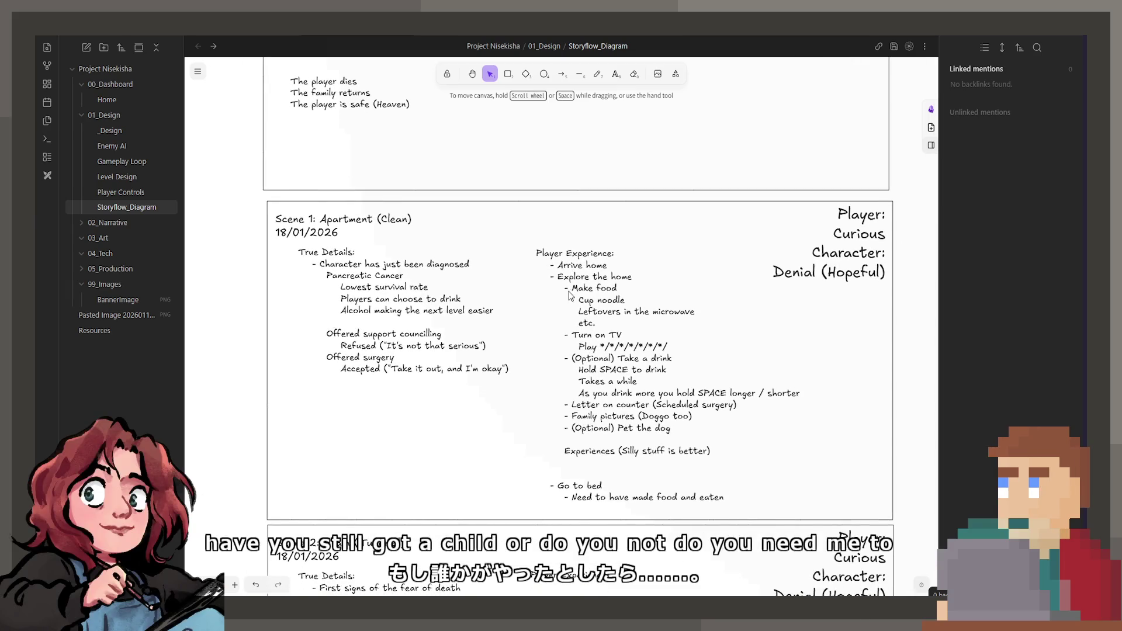
scroll(561, 287, "up", 3)
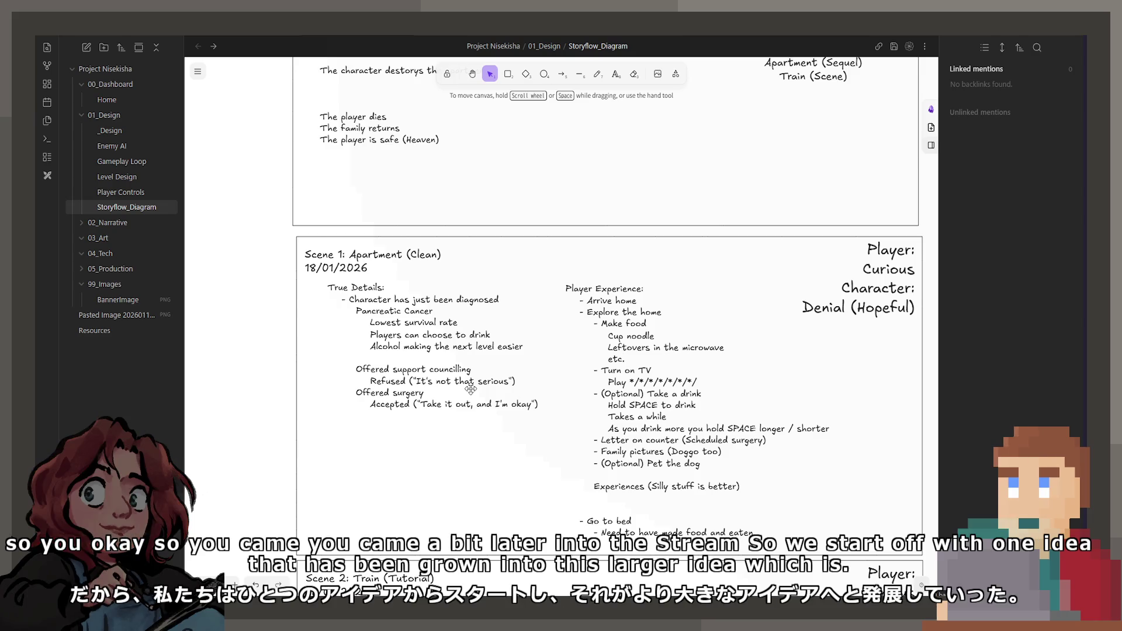
scroll(532, 294, "up", 4)
scroll(532, 294, "up", 7)
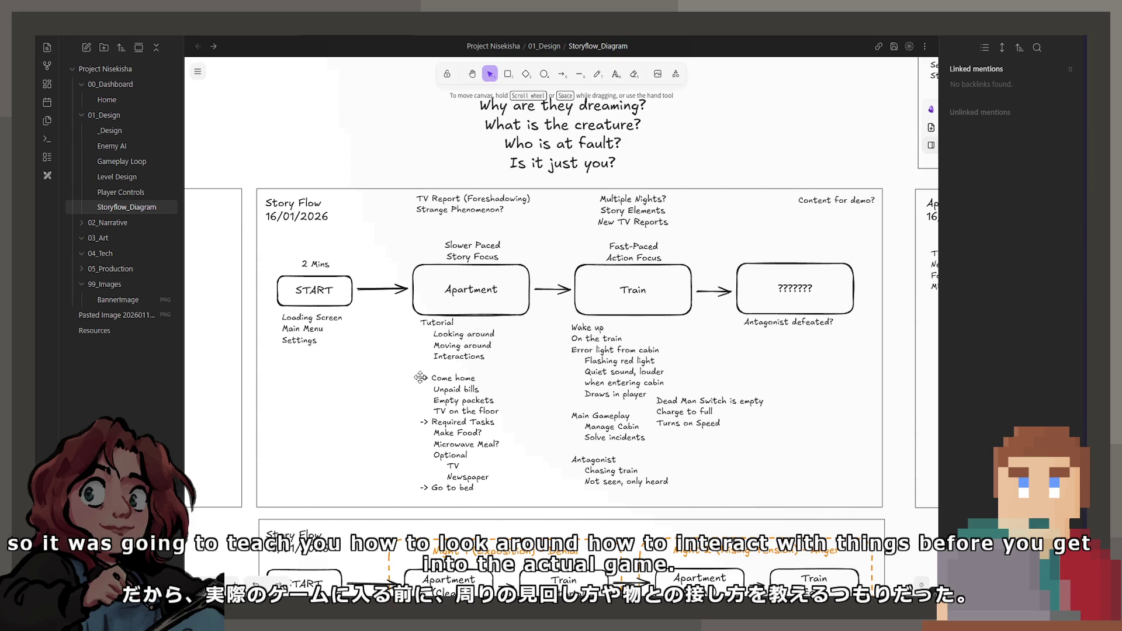
double_click(420, 377)
mouse_move(465, 390)
left_mouse_down()
mouse_move(494, 403)
mouse_move(434, 388)
left_mouse_up()
left_click(496, 409)
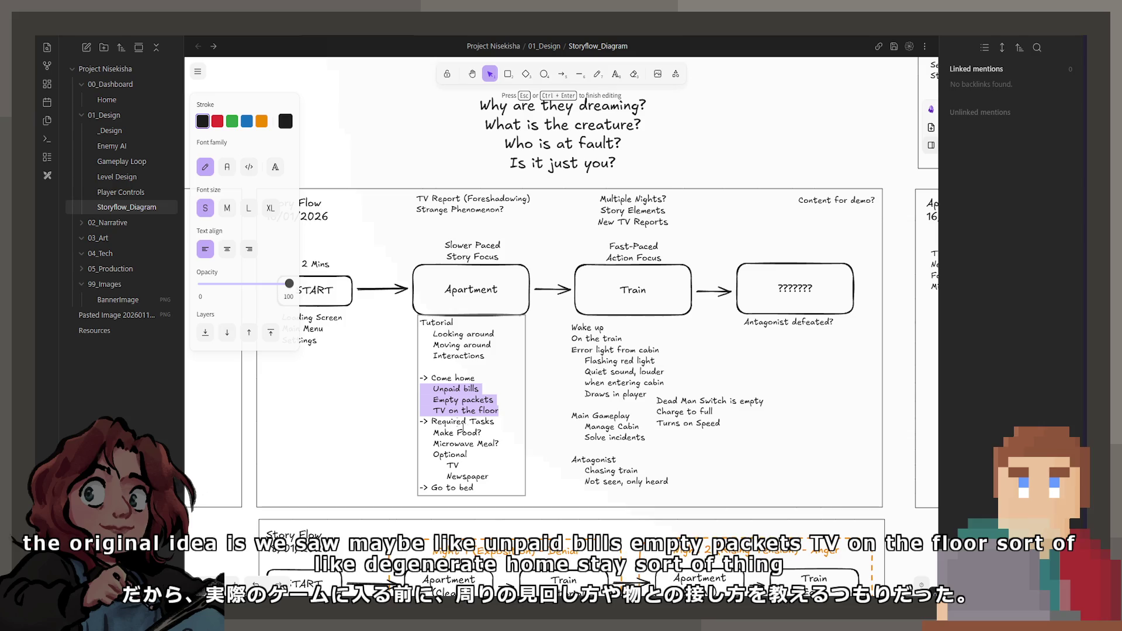
left_click_drag(490, 477, 392, 437)
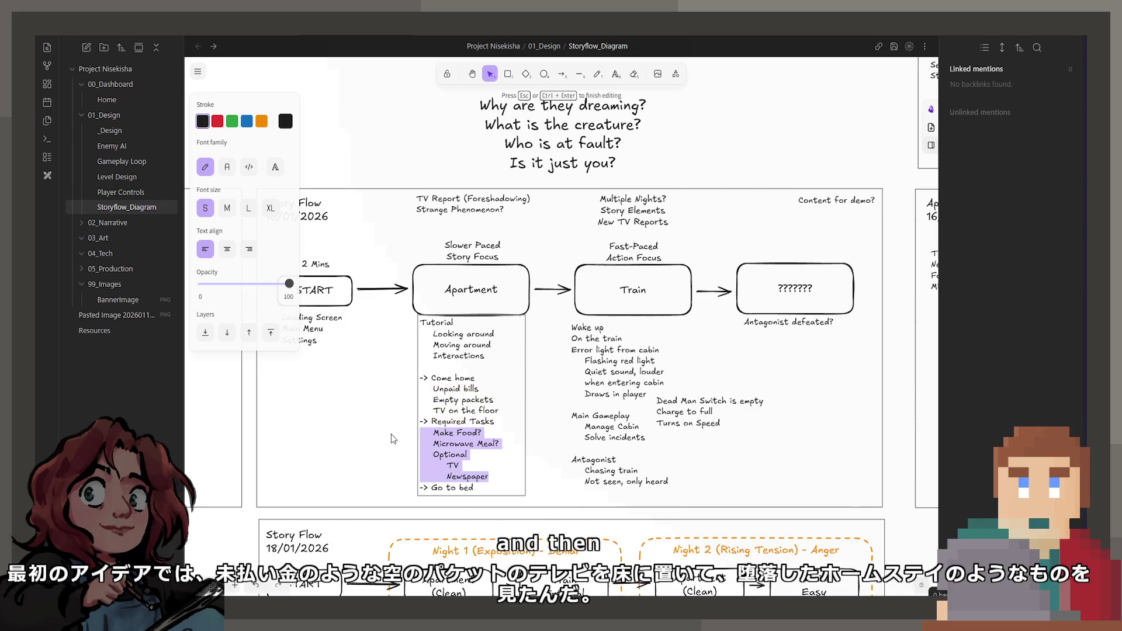
mouse_move(480, 477)
left_mouse_down()
mouse_move(444, 468)
mouse_move(421, 347)
left_mouse_up()
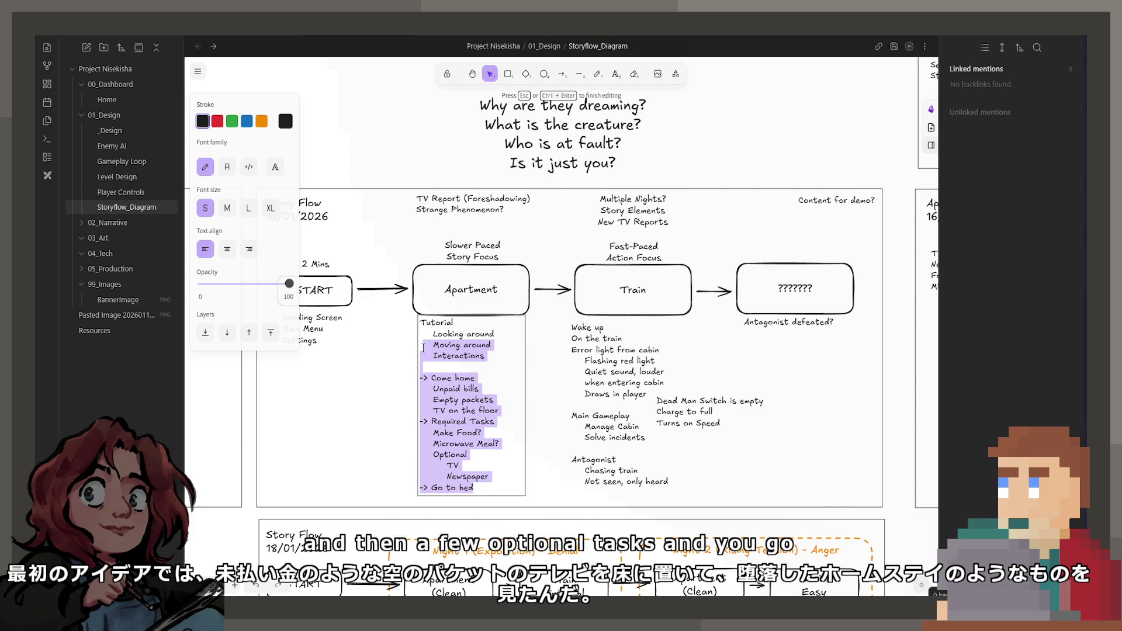
left_click(625, 323)
left_click(629, 301)
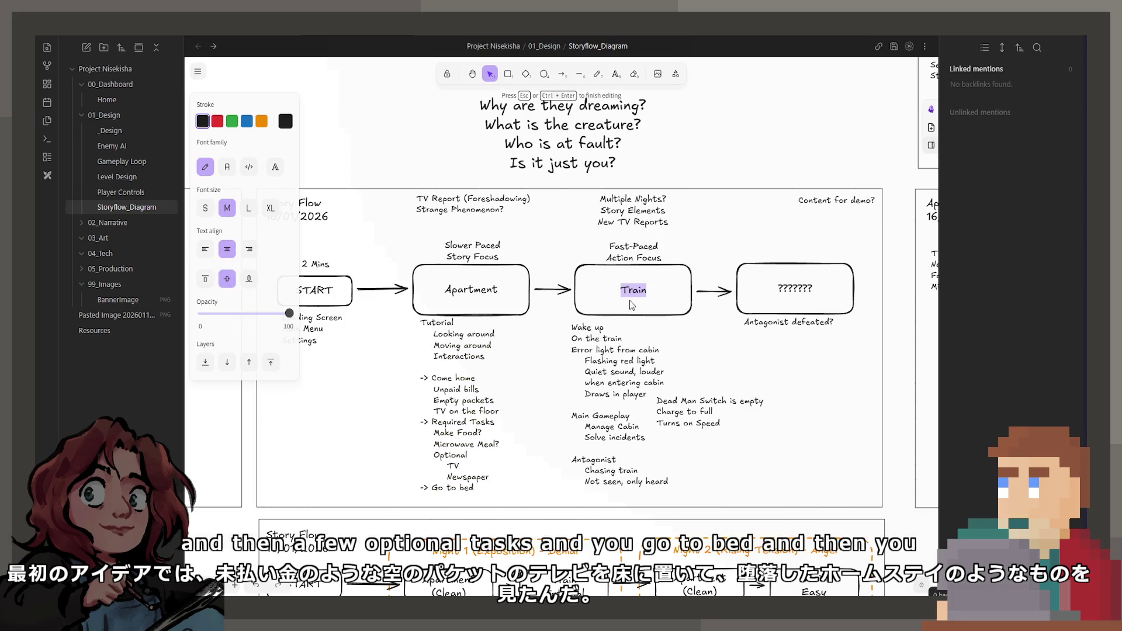
double_click(627, 358)
left_click(633, 397)
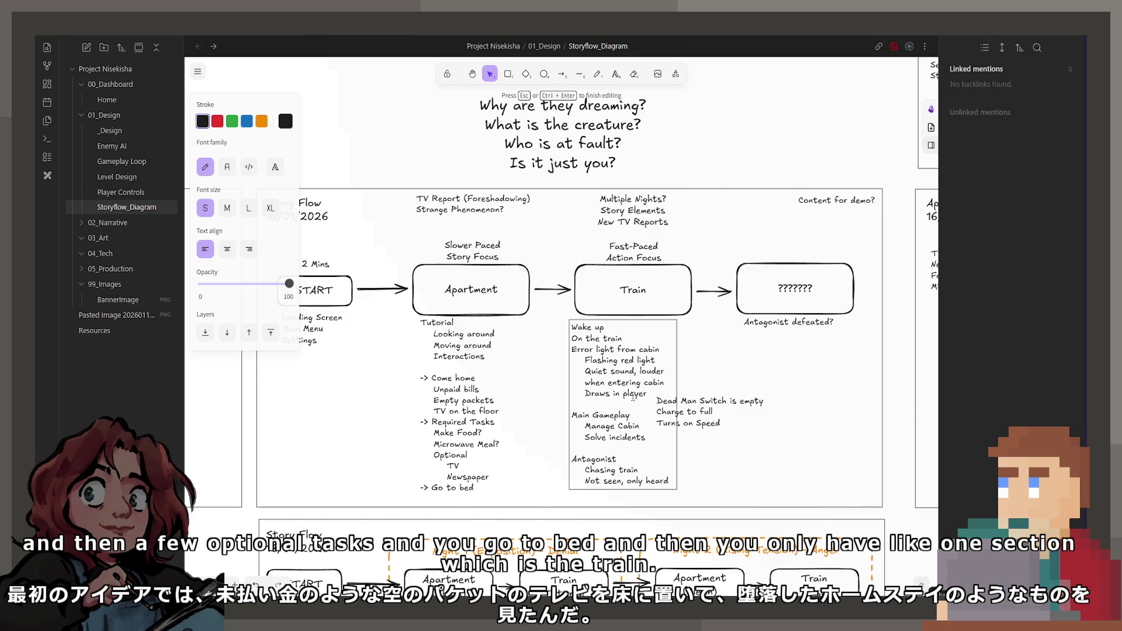
left_click(721, 440)
scroll(736, 386, "up", 3)
scroll(750, 336, "right", 6)
scroll(749, 336, "up", 3)
scroll(750, 336, "right", 3)
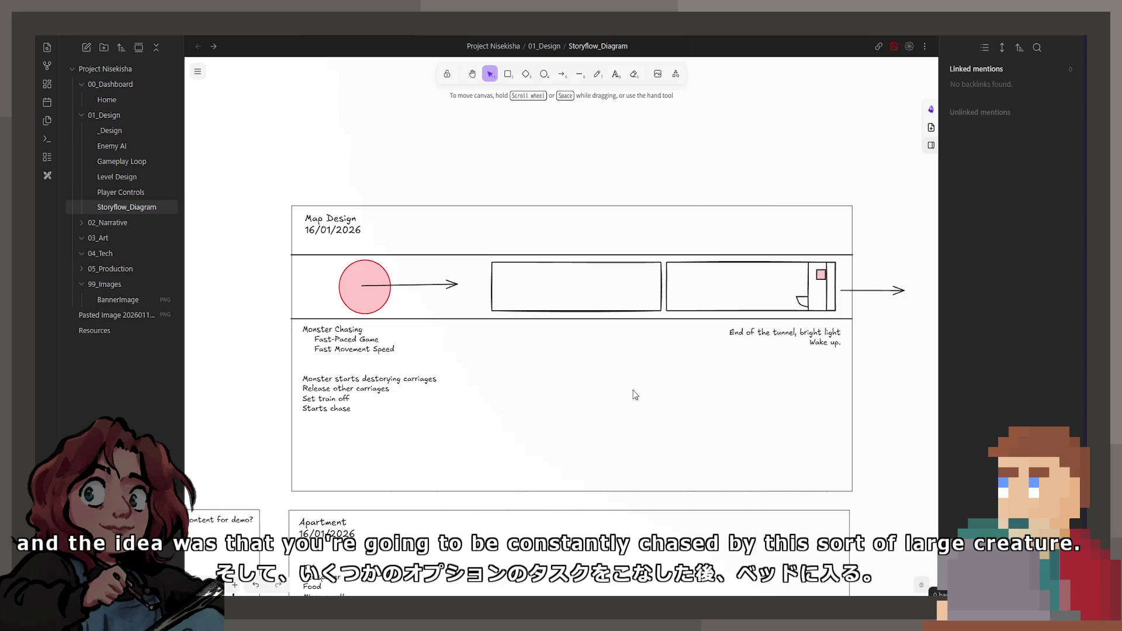
left_click_drag(475, 463, 776, 303)
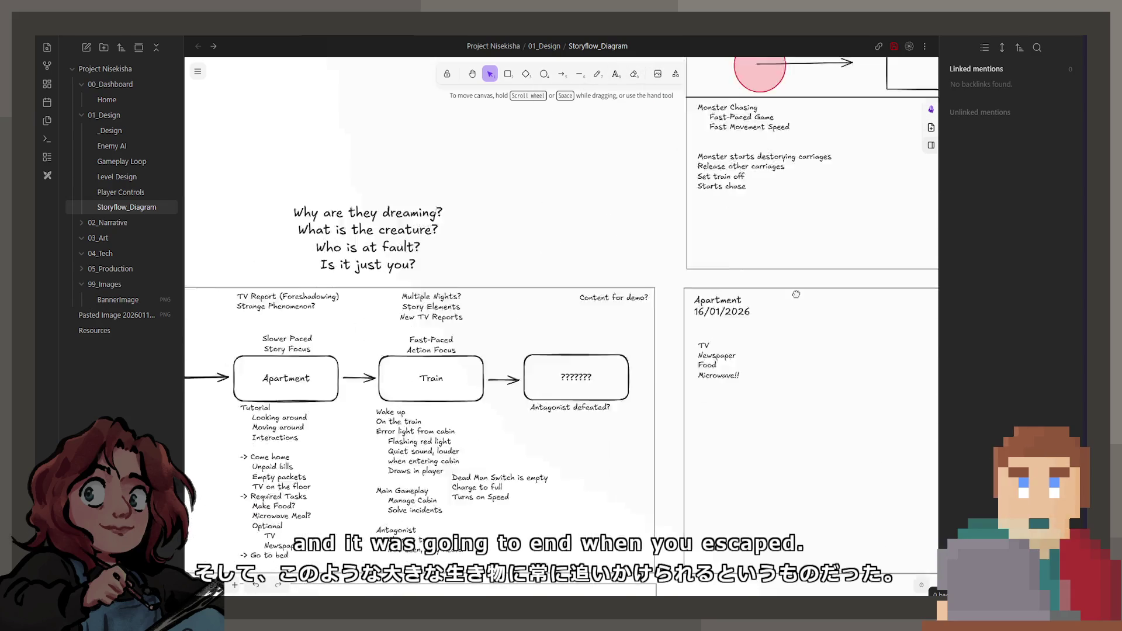
scroll(643, 339, "left", 5)
scroll(615, 368, "down", 2)
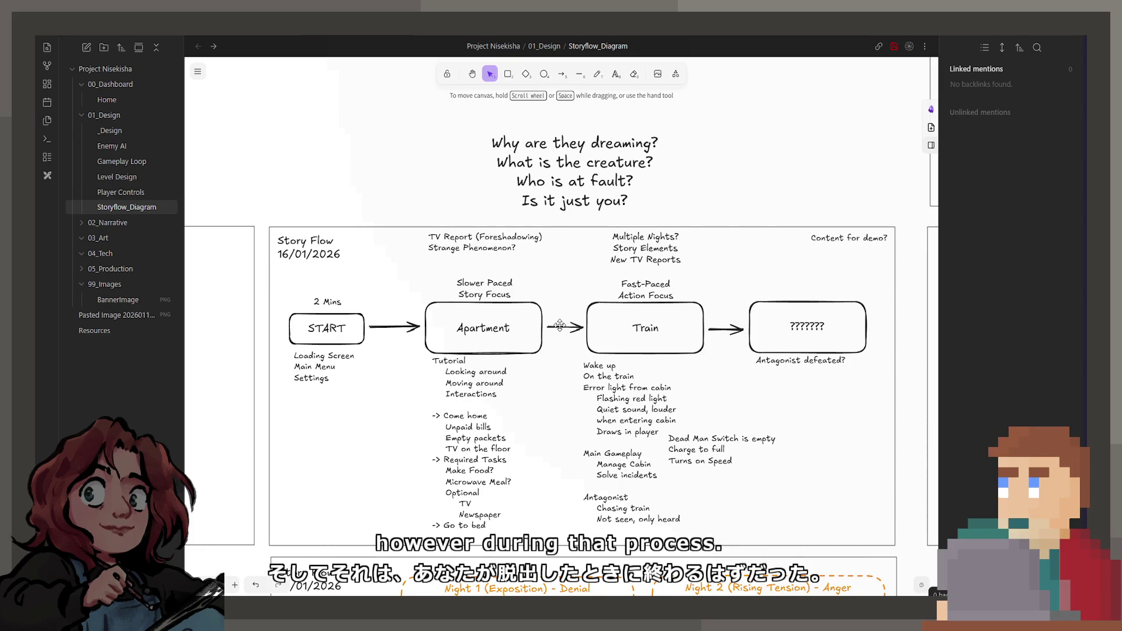
double_click(653, 237)
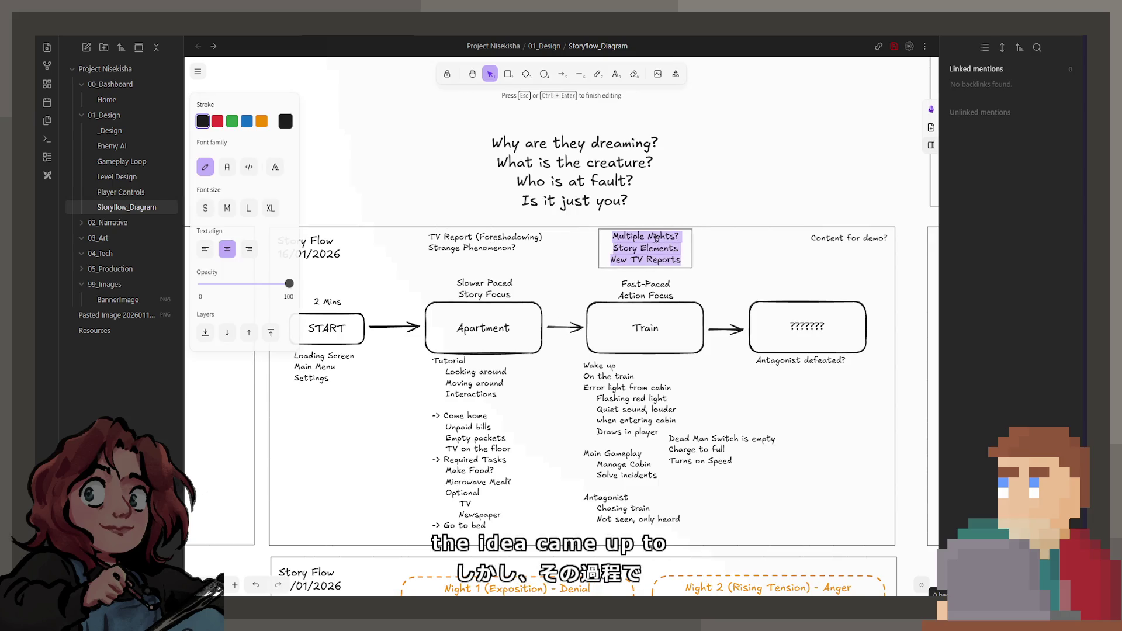
left_click_drag(623, 235, 675, 237)
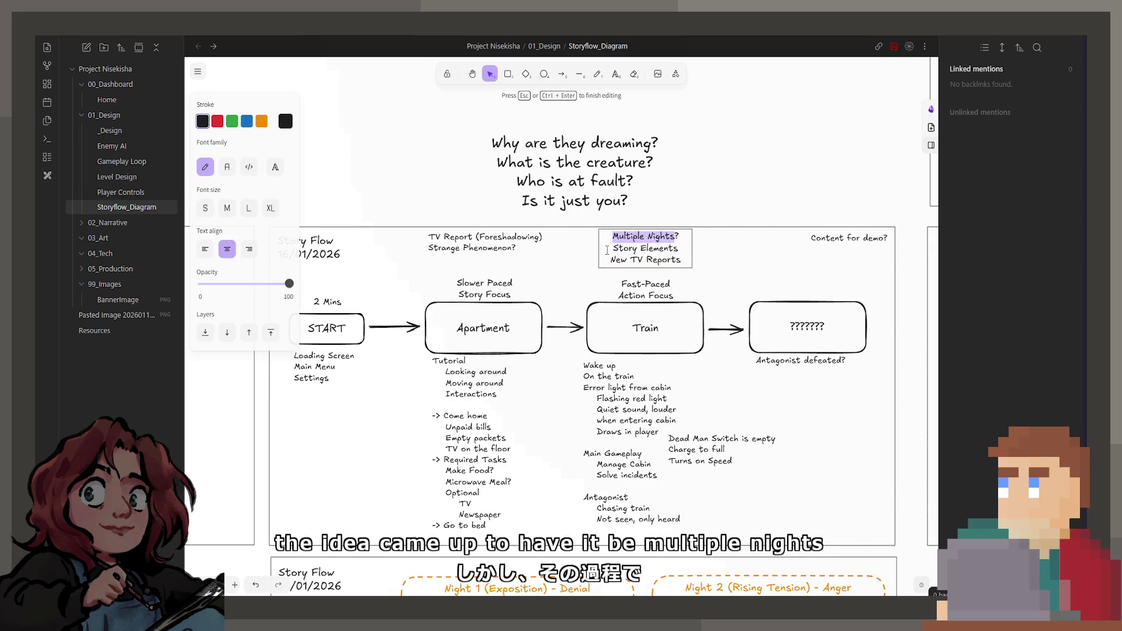
left_click_drag(611, 260, 681, 263)
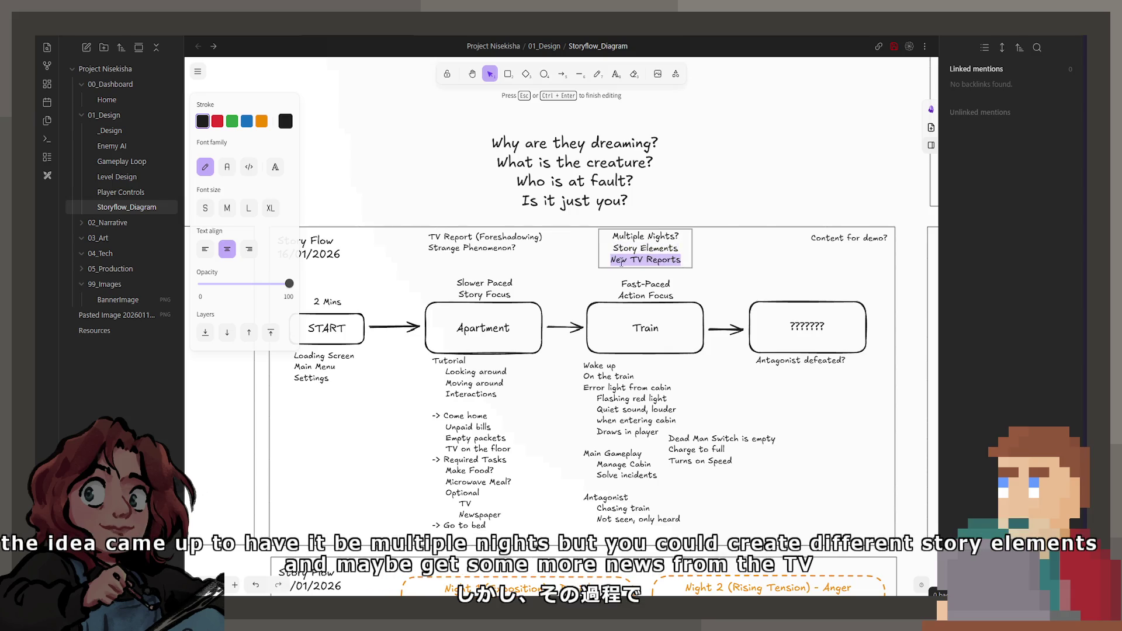
left_click(575, 263)
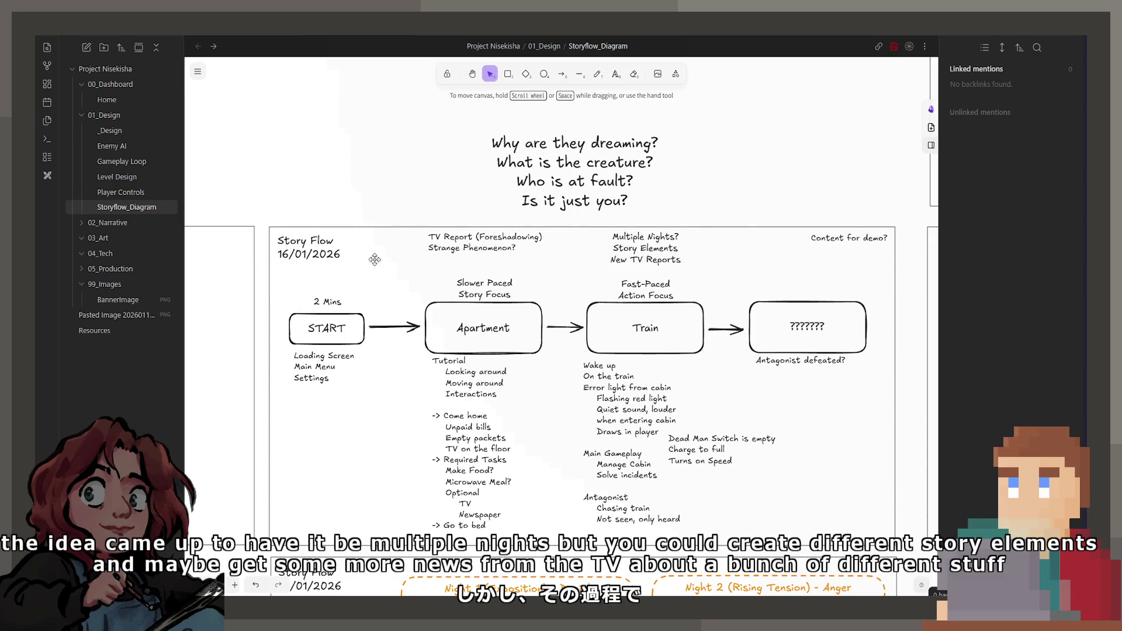
double_click(510, 247)
double_click(523, 240)
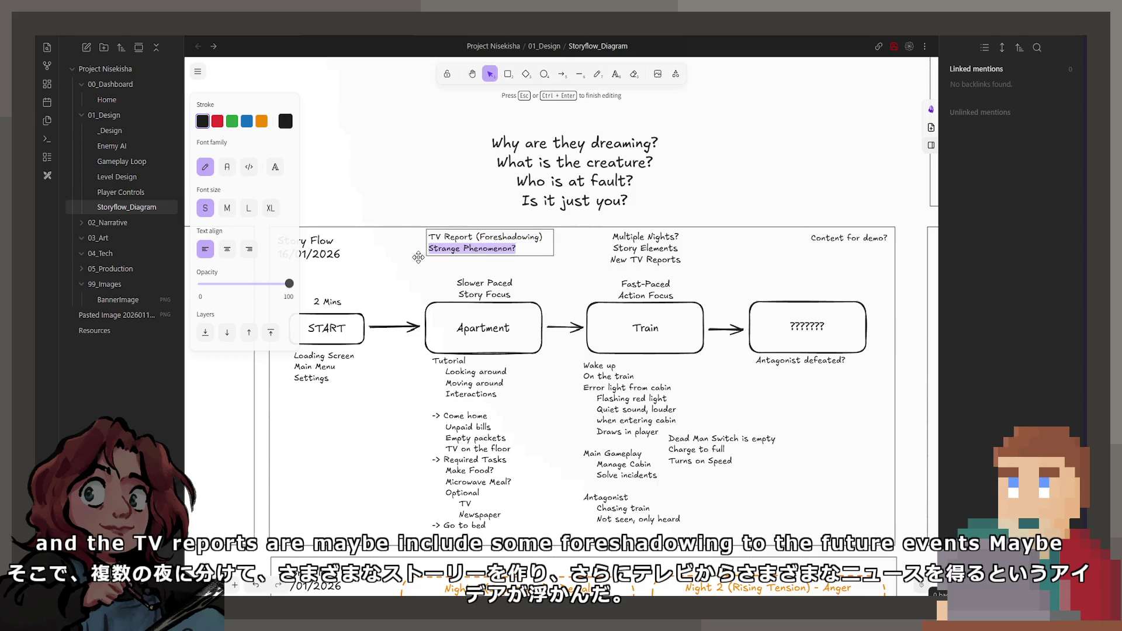
left_click(571, 277)
scroll(567, 304, "down", 6)
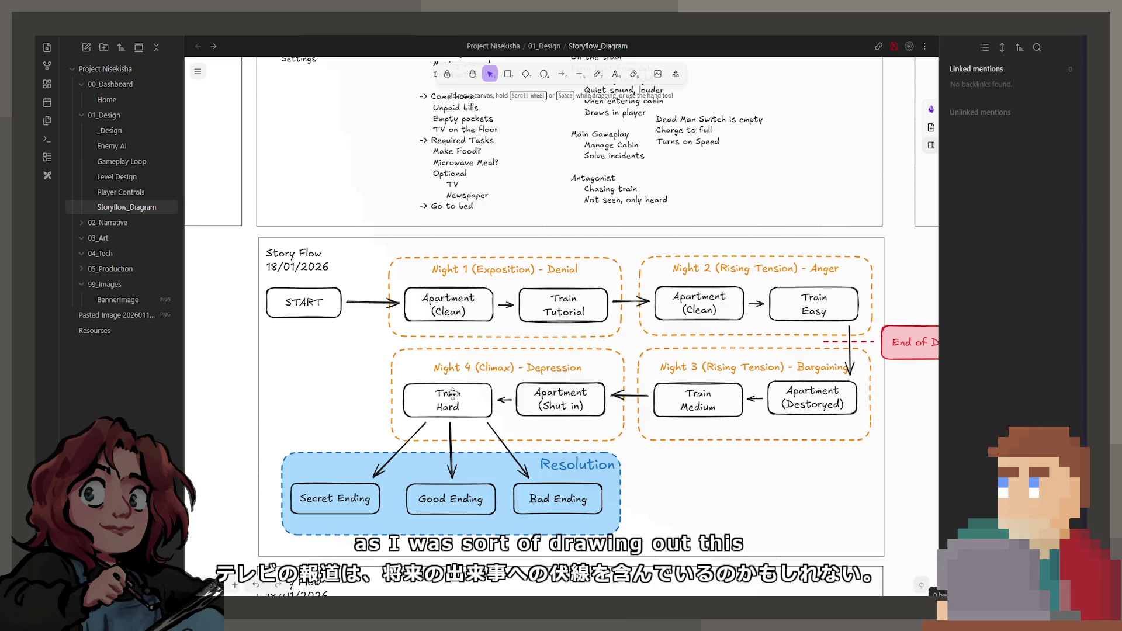
- Scroll down to the 18/01/2026 Story Flow with Nights 1–4 and the Secret, Good and Bad endings
scroll(461, 316, "down", 2)
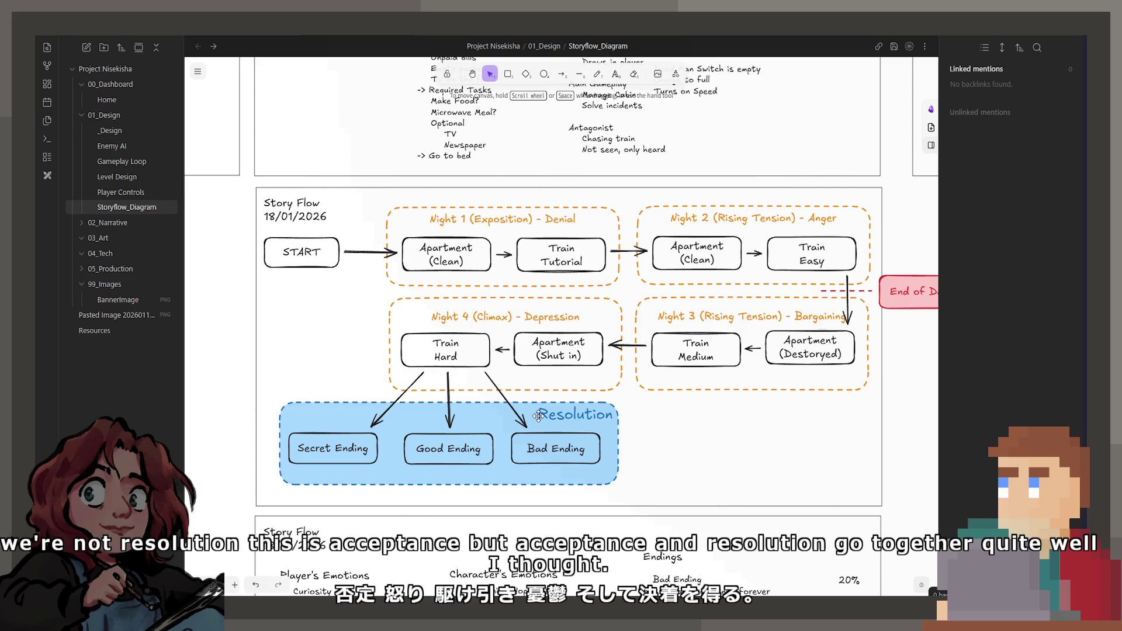
scroll(681, 414, "down", 1)
- Scroll to the emotions notes and narrow the Player's Emotions heading box
left_click_drag(681, 414, 659, 425)
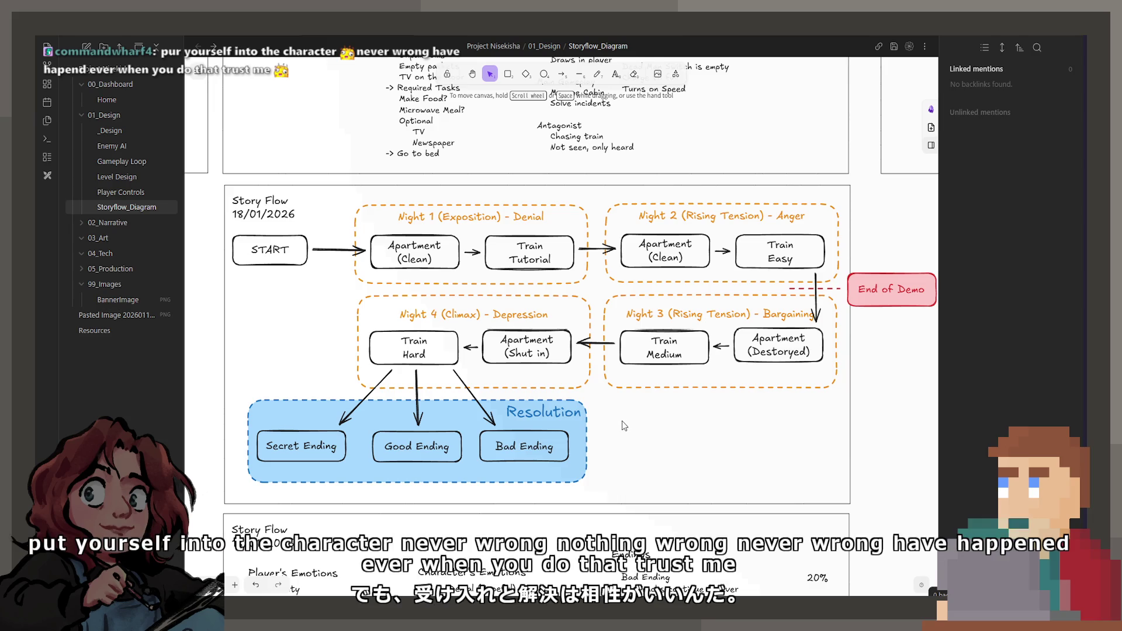
scroll(643, 397, "down", 3)
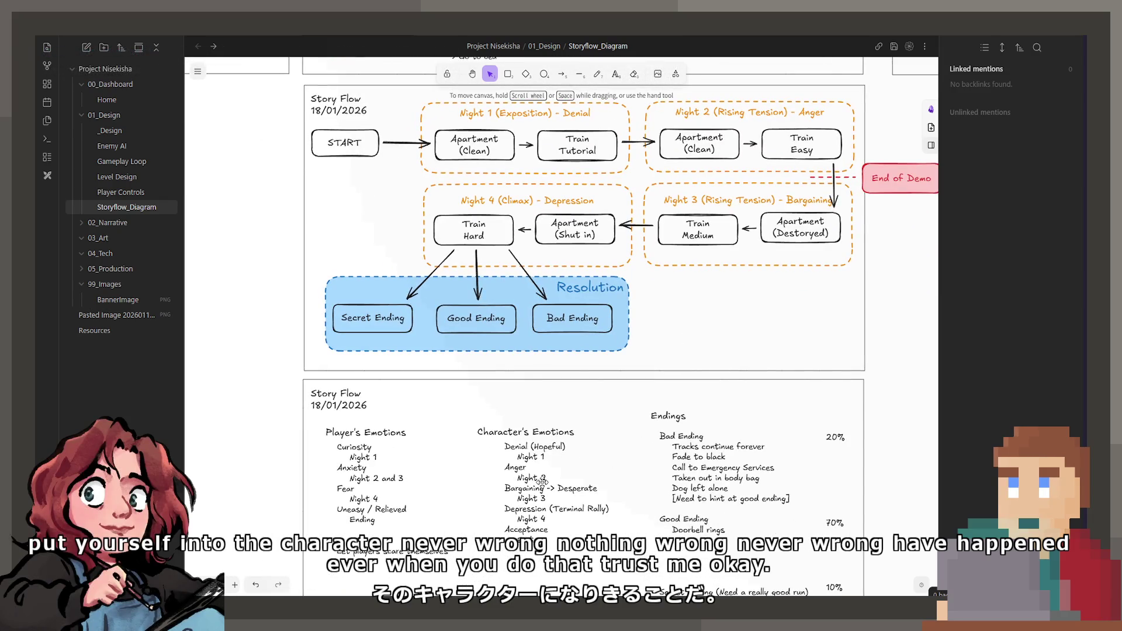
scroll(425, 393, "down", 3)
scroll(506, 389, "up", 3)
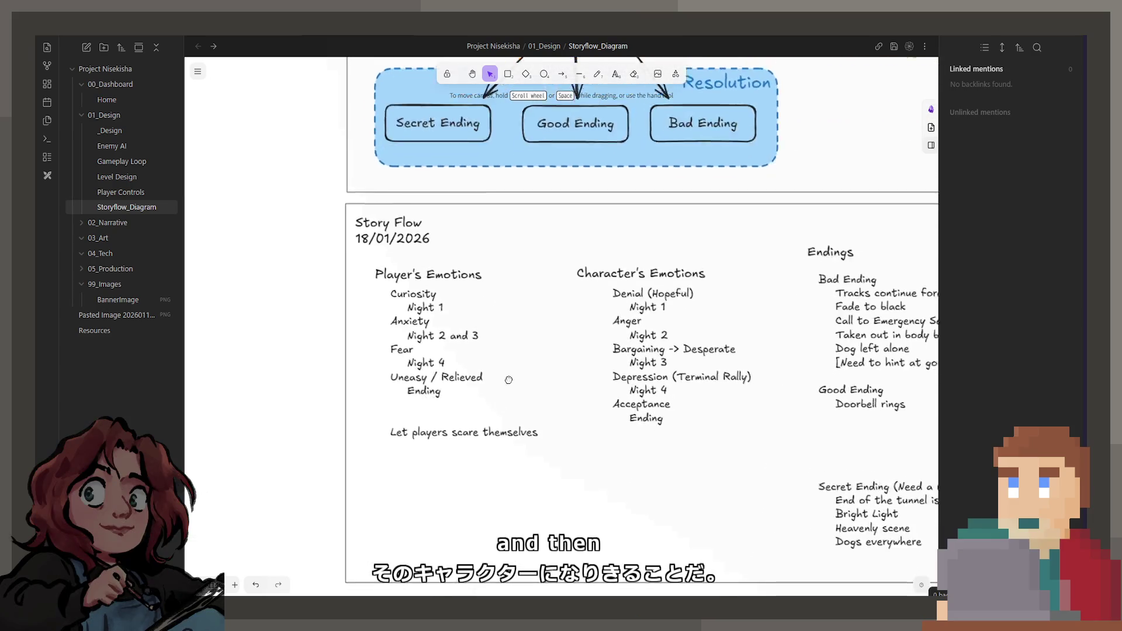
scroll(505, 390, "down", 1)
left_click(439, 268)
double_click(561, 249)
key("Escape")
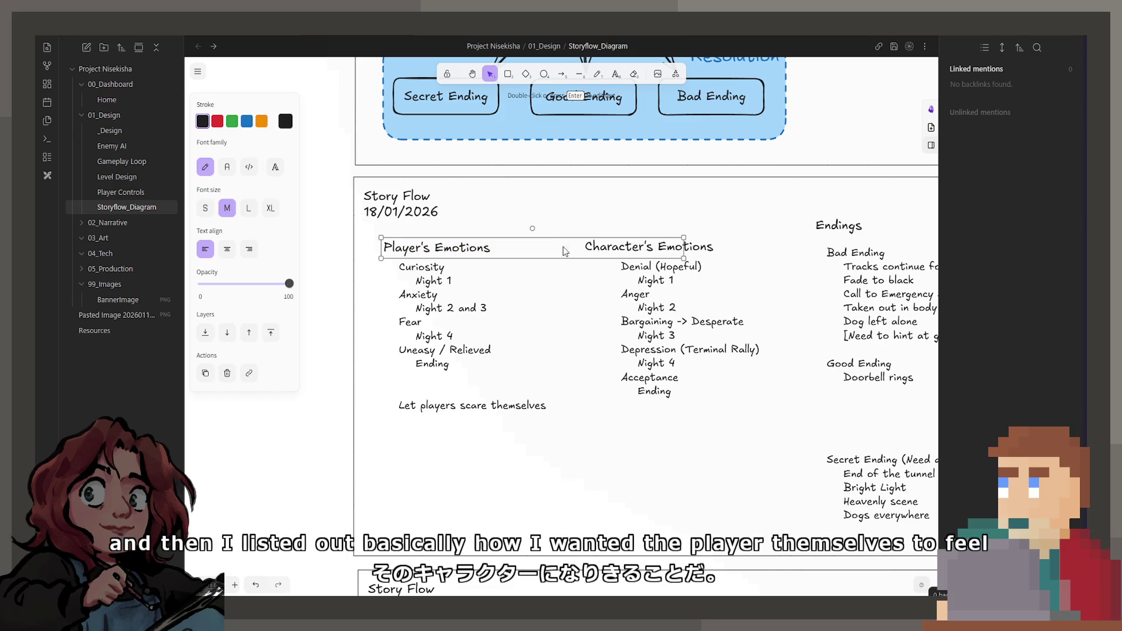
left_click_drag(685, 247, 545, 248)
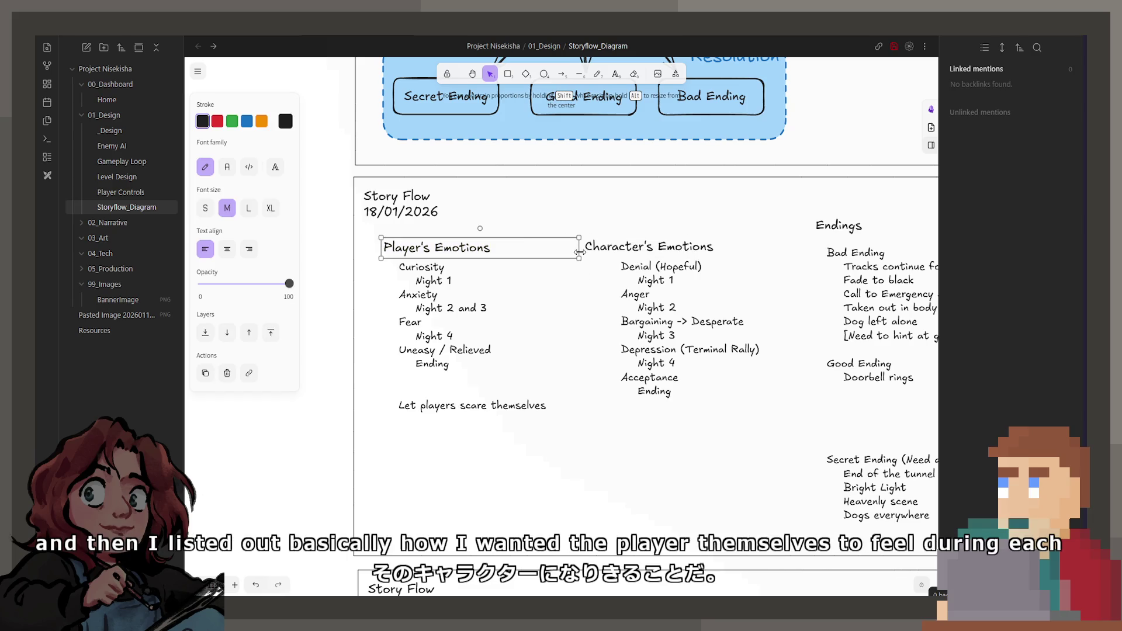
- Review the Player's Emotions list, highlighting the Anxiety / Night 2 and 3 lines, without editing
left_click(536, 296)
double_click(412, 271)
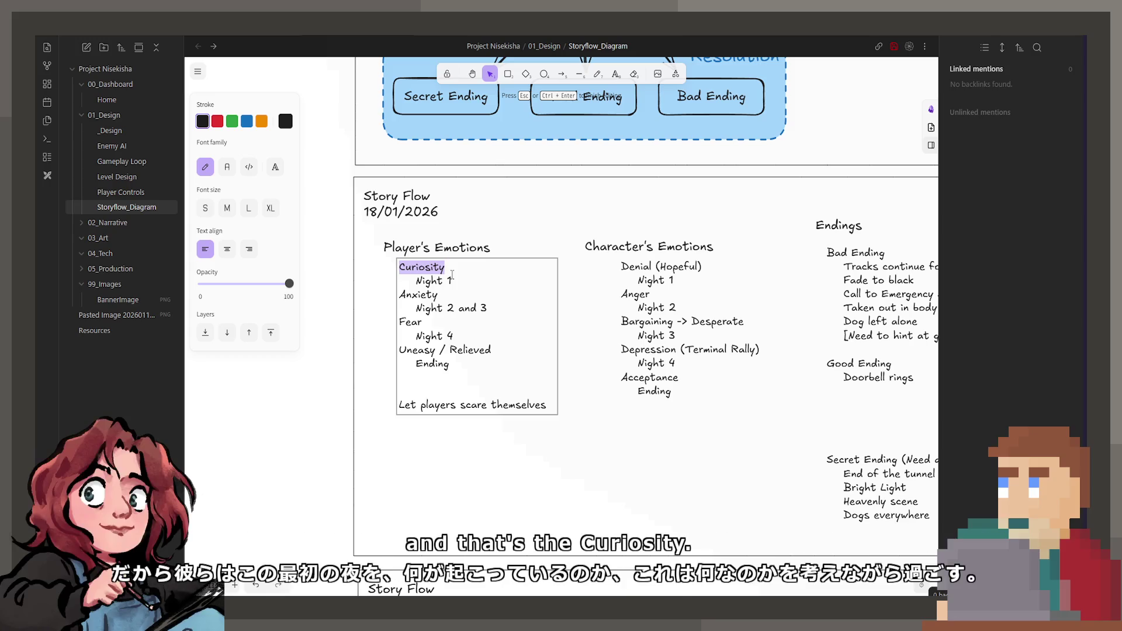
left_click_drag(509, 304, 380, 297)
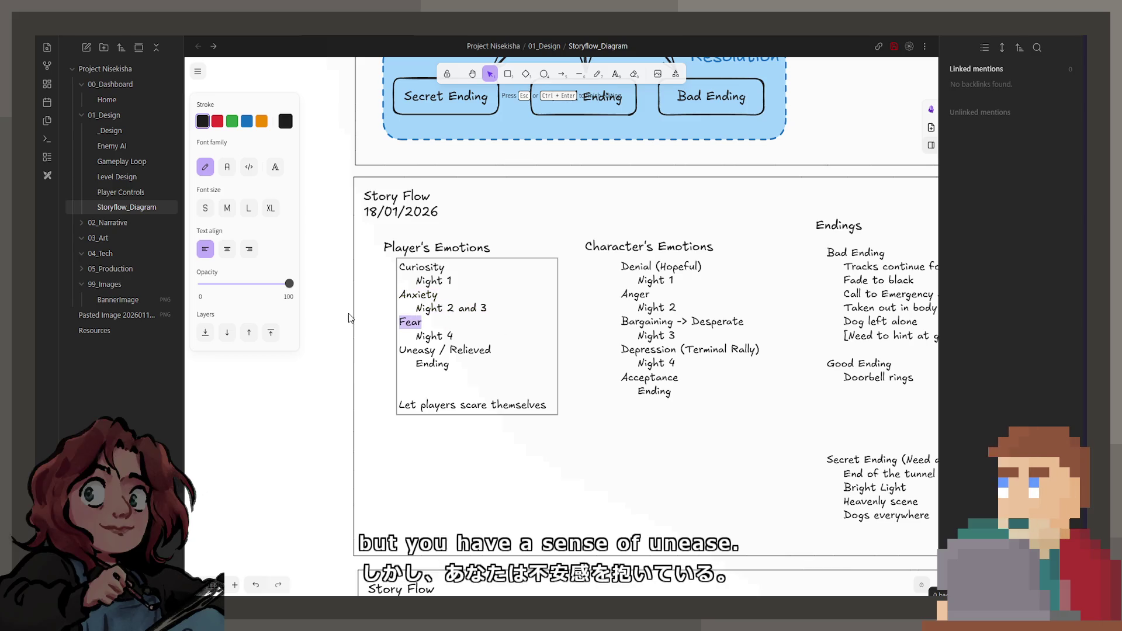
key("Escape")
scroll(482, 313, "up", 6)
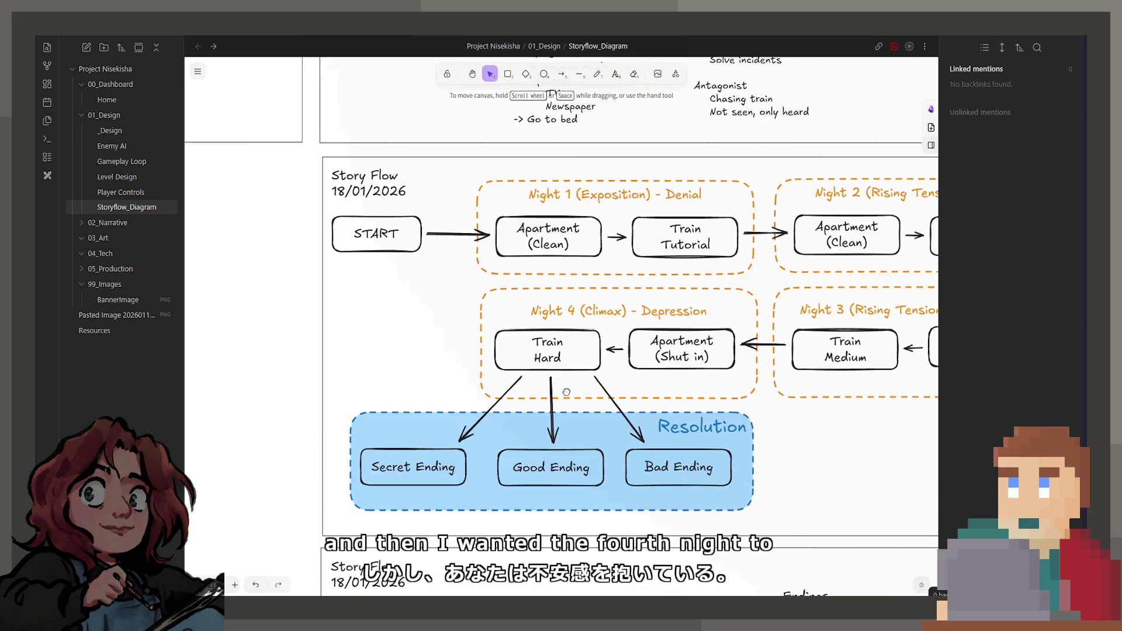
scroll(585, 413, "down", 5)
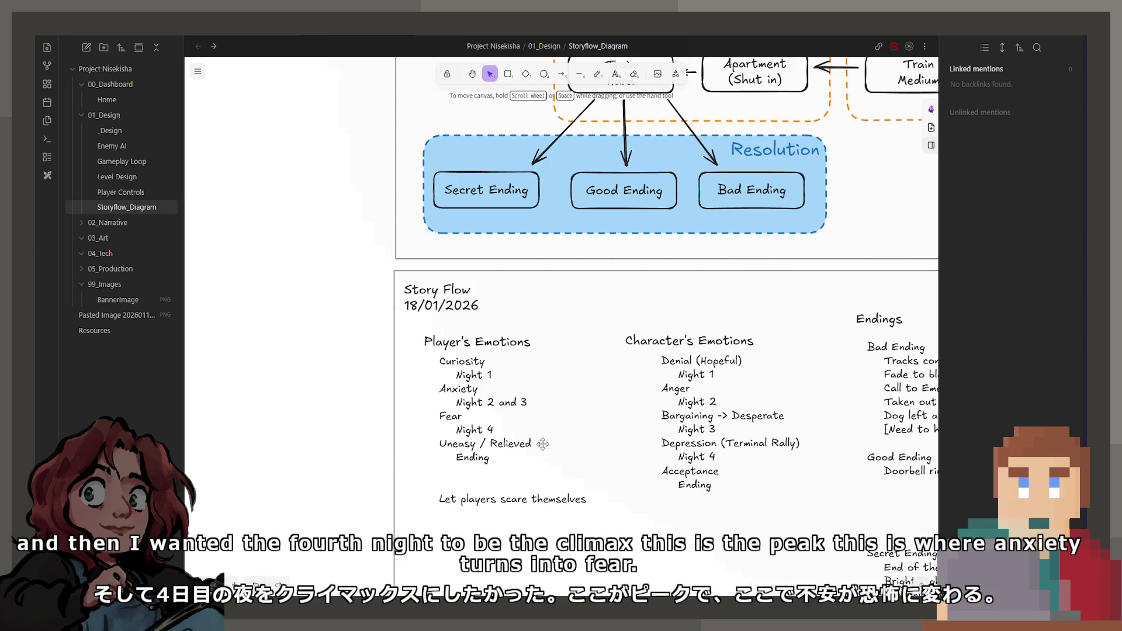
scroll(514, 442, "right", 2)
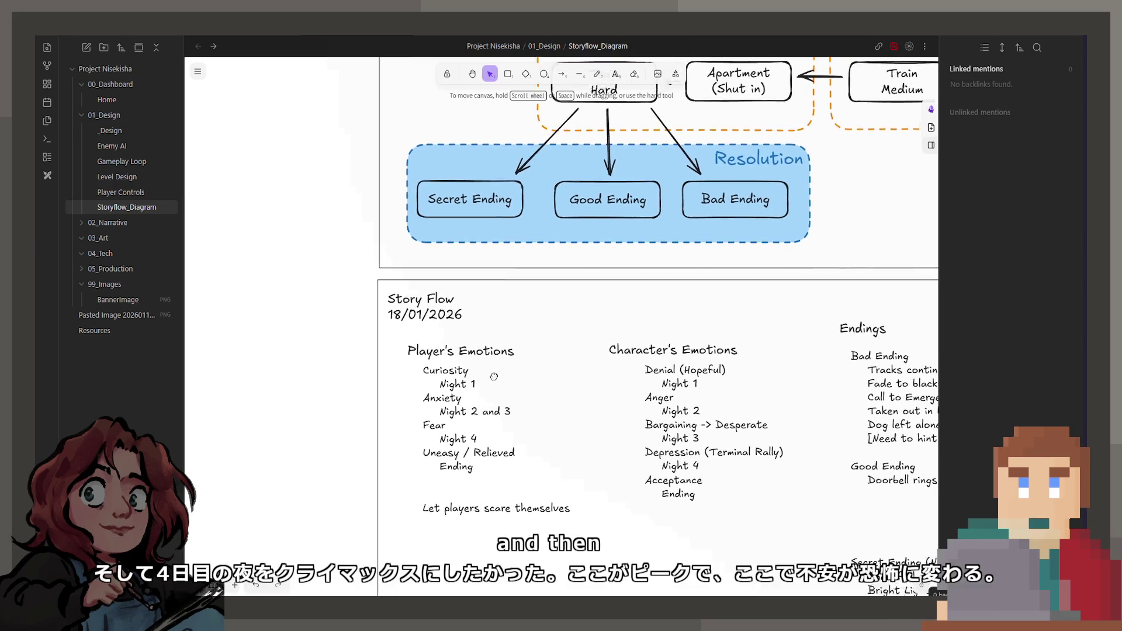
- Change the 'Uneasy / Relieved' line of the Player's Emotions notes to 'Sadness / Relief'
double_click(448, 444)
triple_click(447, 445)
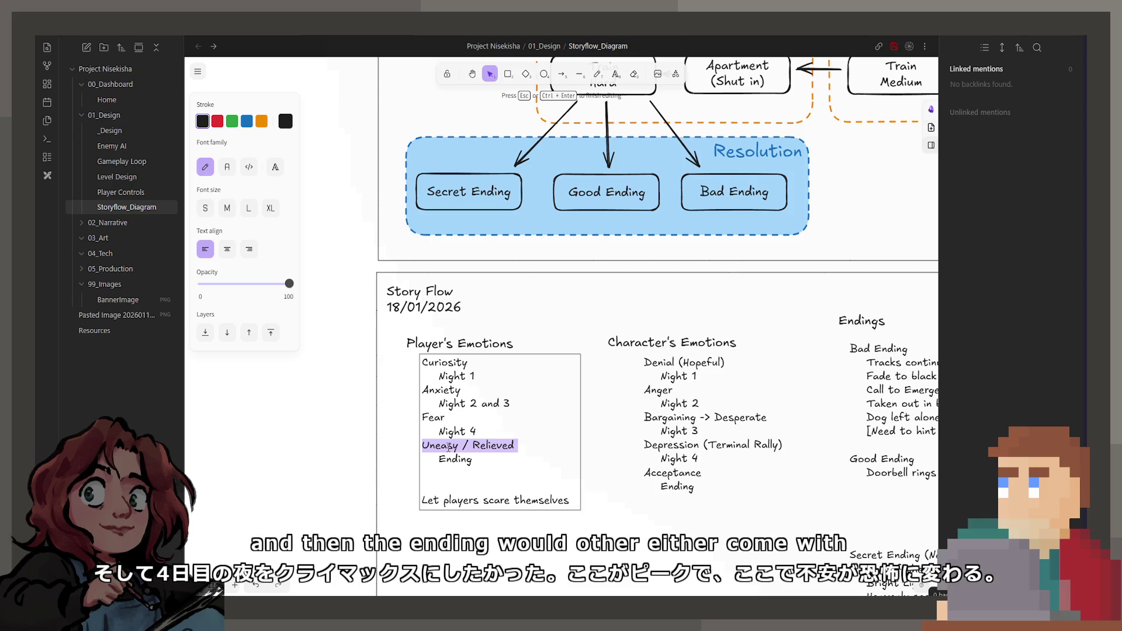
left_click(448, 446)
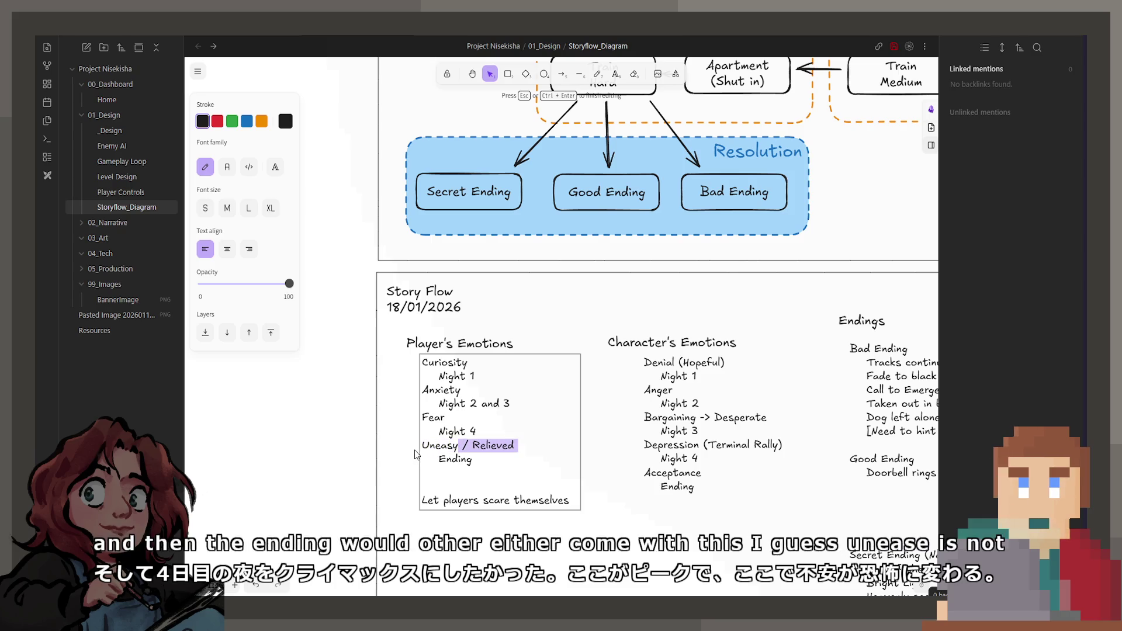
left_click_drag(458, 447, 422, 447)
type("Sadness")
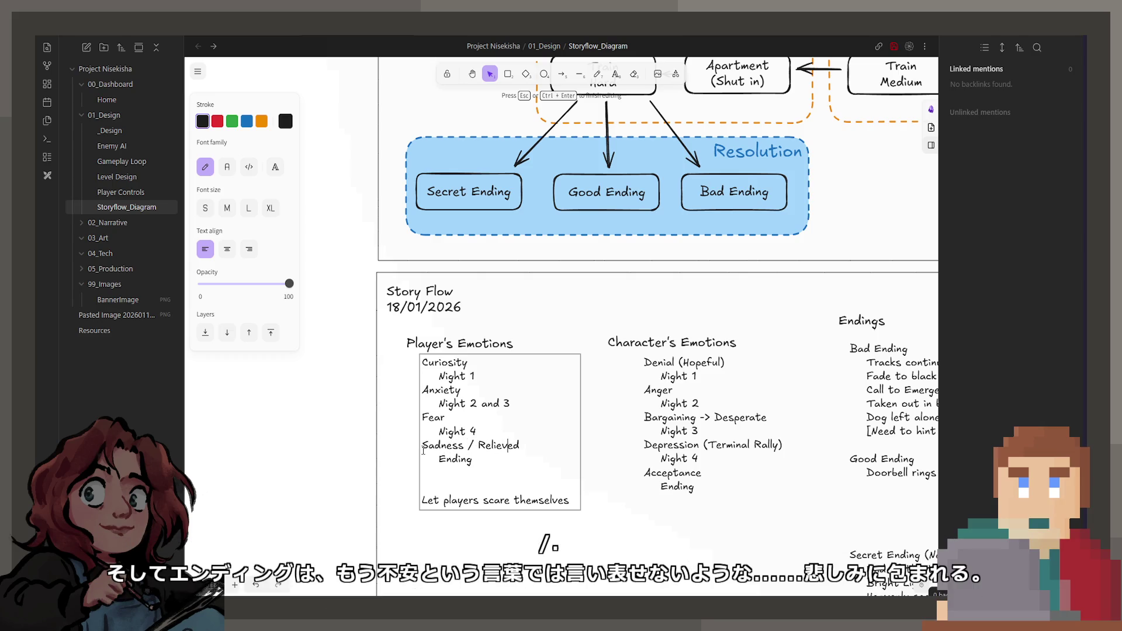
key("BackSpace")
key("BackSpace")
type("f")
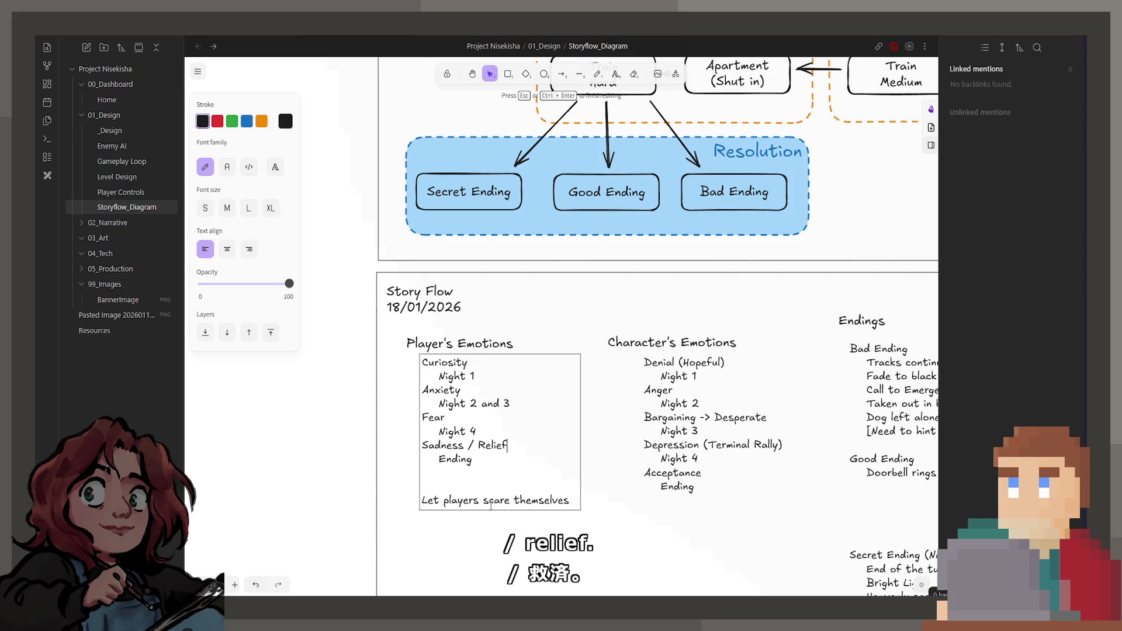
- Select the 'Let players scare themselves' line, then finish editing the Player's Emotions notes
scroll(512, 482, "down", 1)
key("ctrl+a")
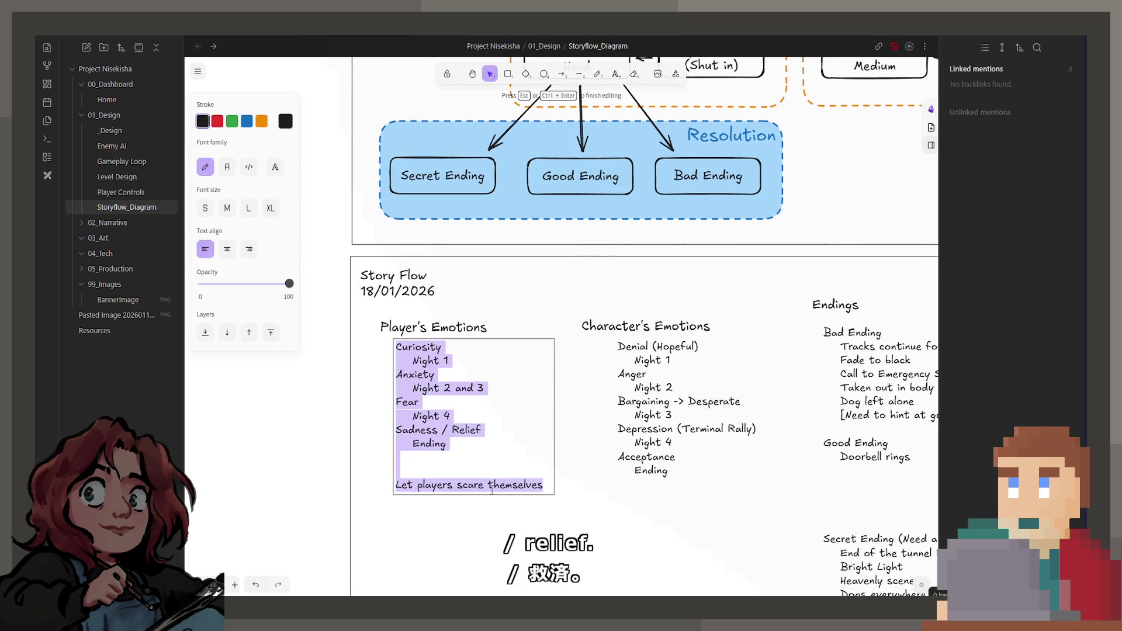
scroll(457, 512, "down", 1)
key("Right")
key("shift+Home")
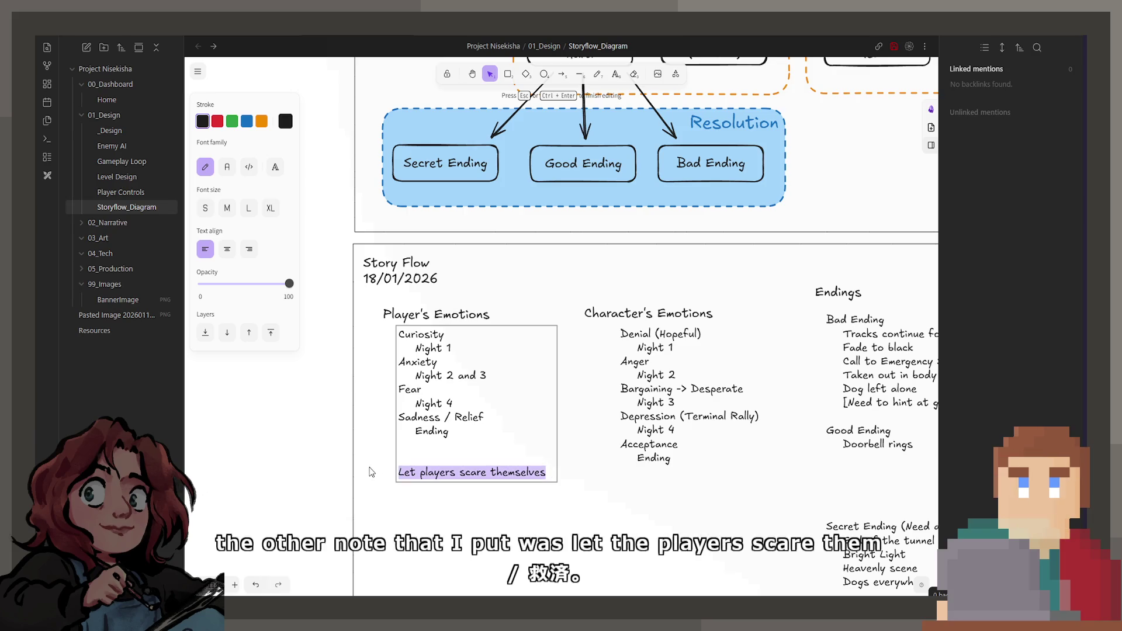
left_click(457, 520)
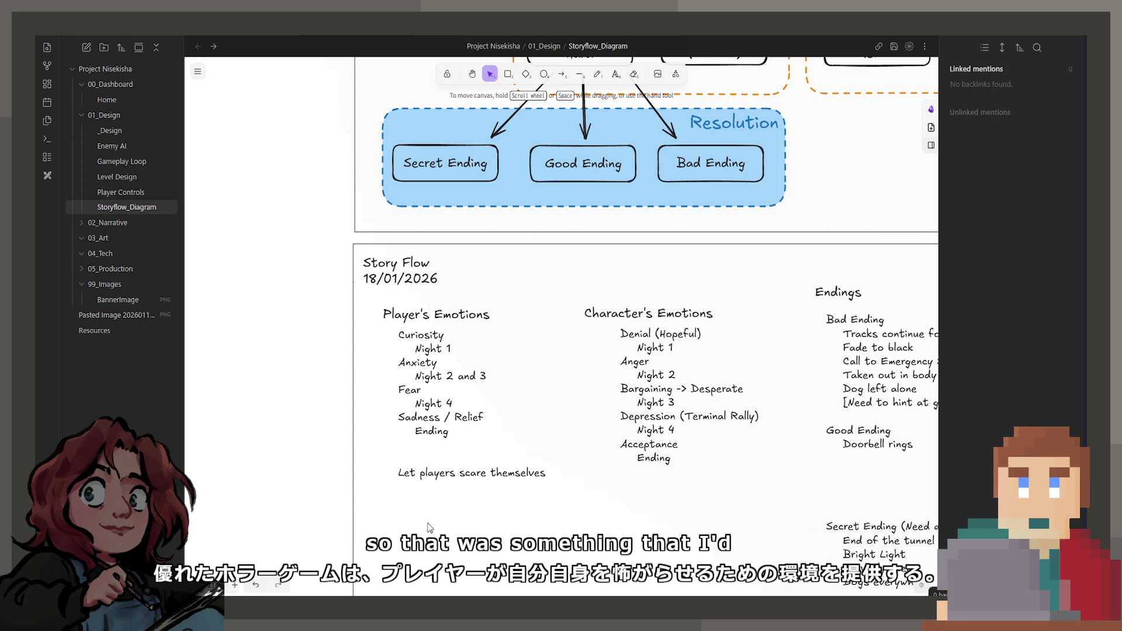
- Open the Character's Emotions list for editing and leave it unchanged
scroll(429, 527, "down", 2)
scroll(585, 380, "right", 4)
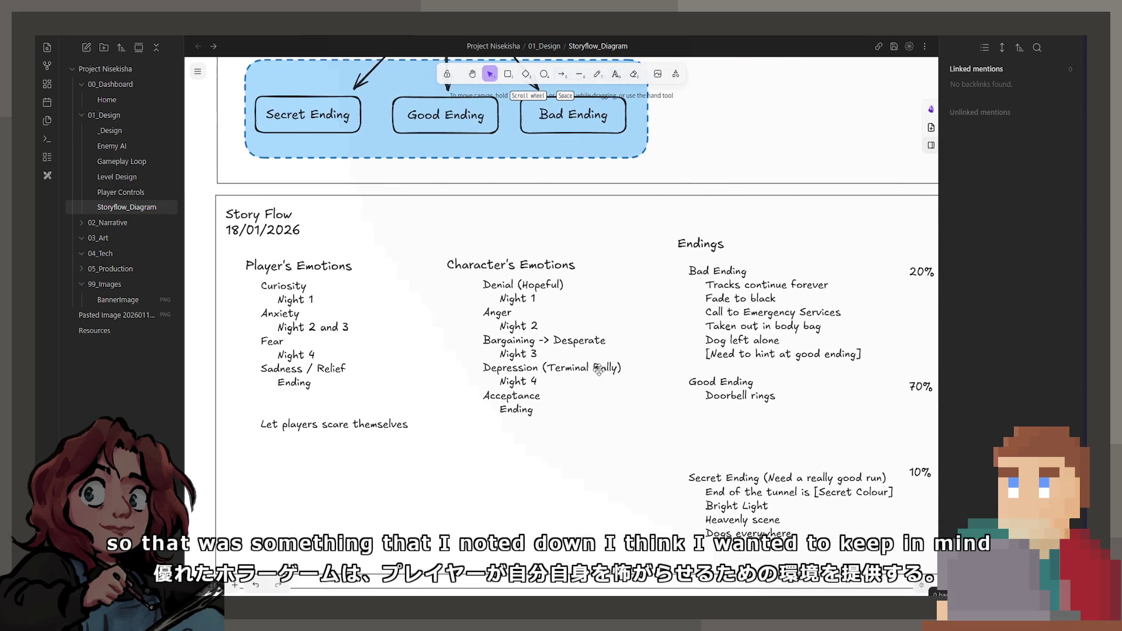
left_click(599, 369)
double_click(599, 370)
left_click(590, 454)
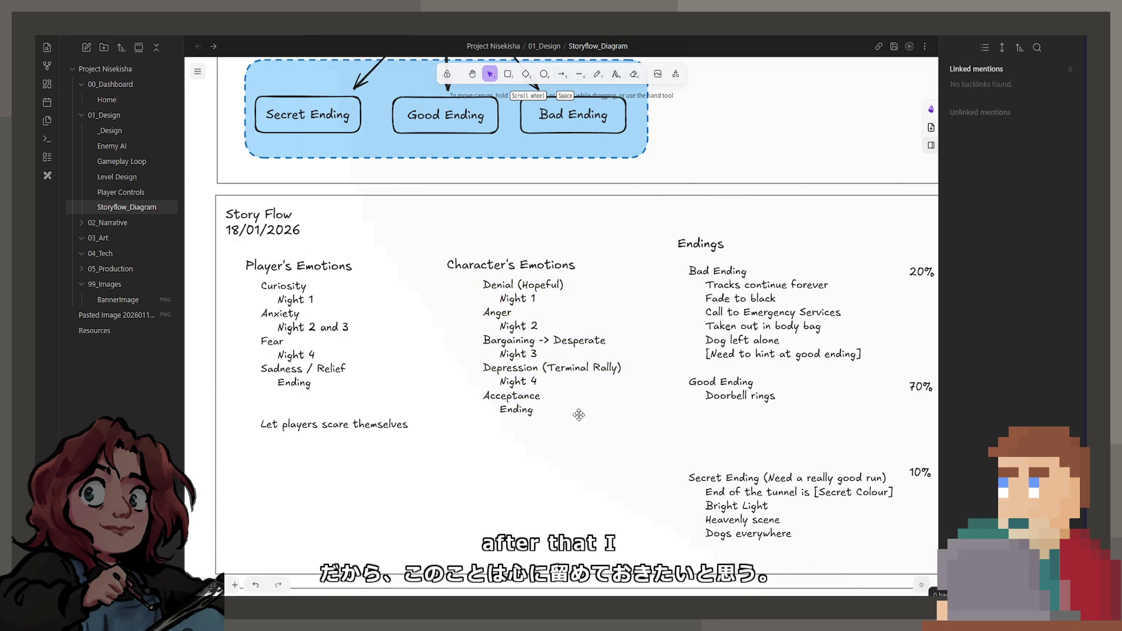
left_click(574, 398)
double_click(542, 340)
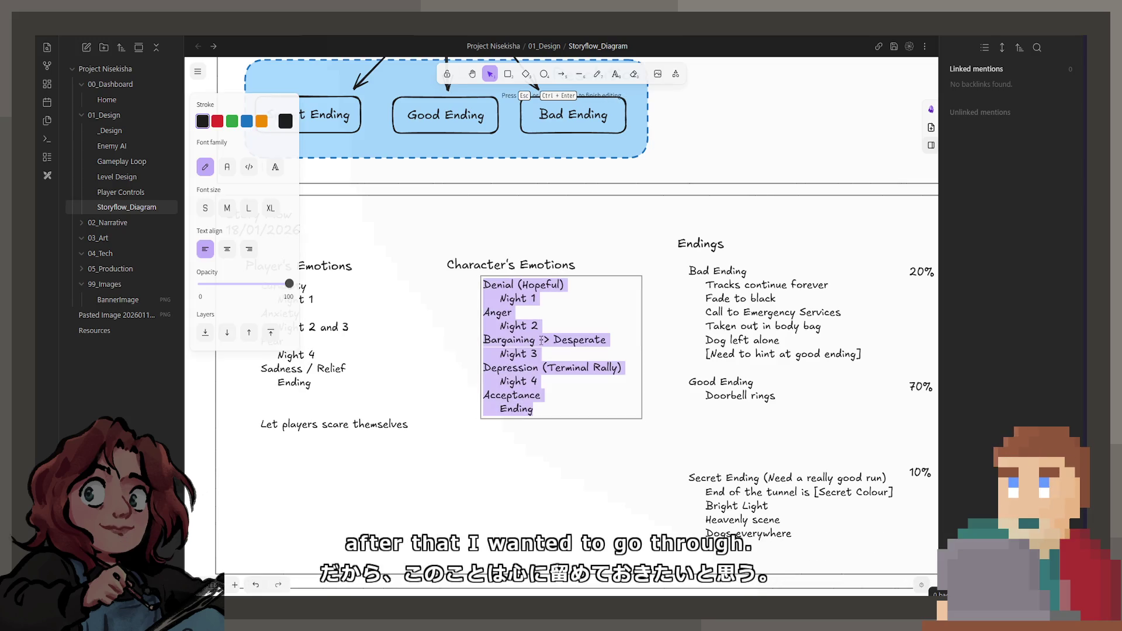
- Narrow the Character's Emotions title box to fit its text, clear of the Endings column
left_click(504, 267)
double_click(502, 269)
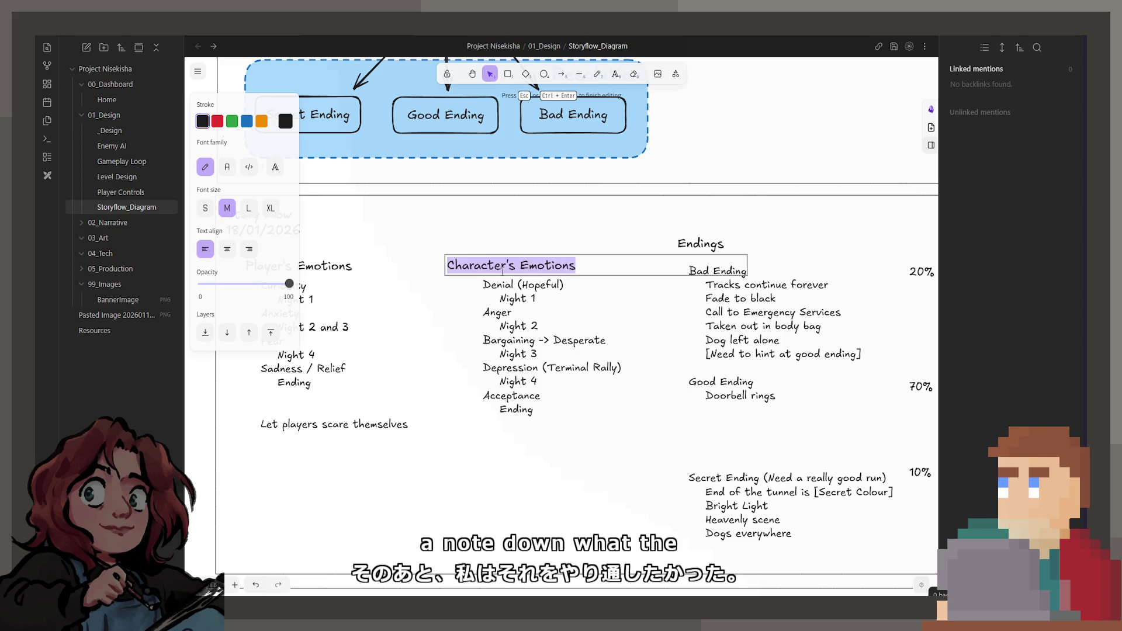
left_click(614, 336)
left_click(585, 273)
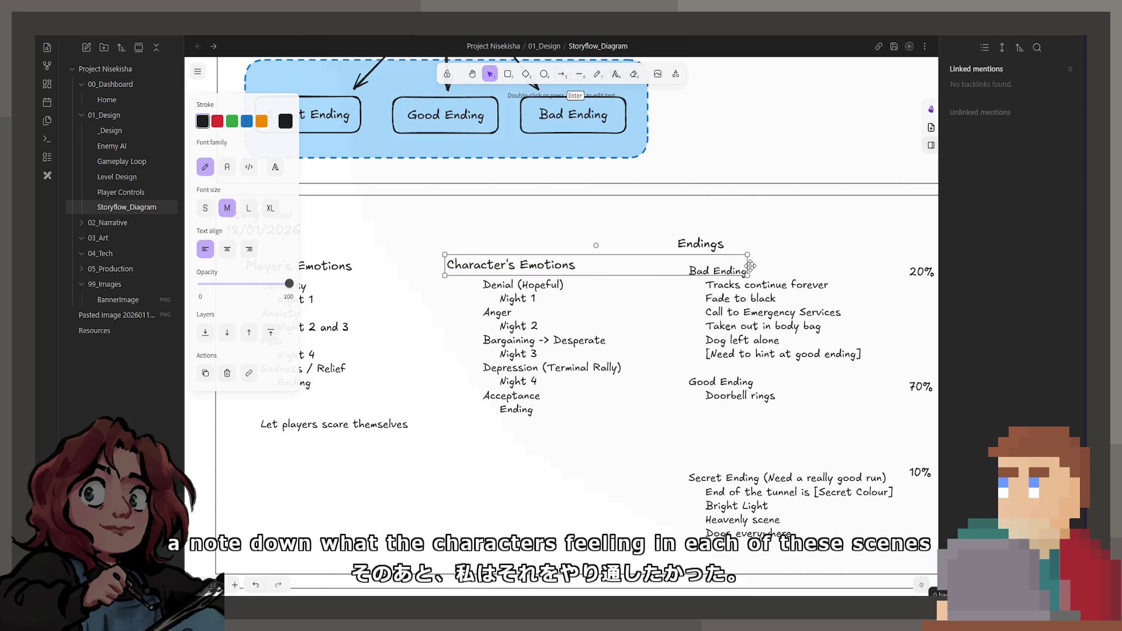
left_click_drag(750, 265, 665, 266)
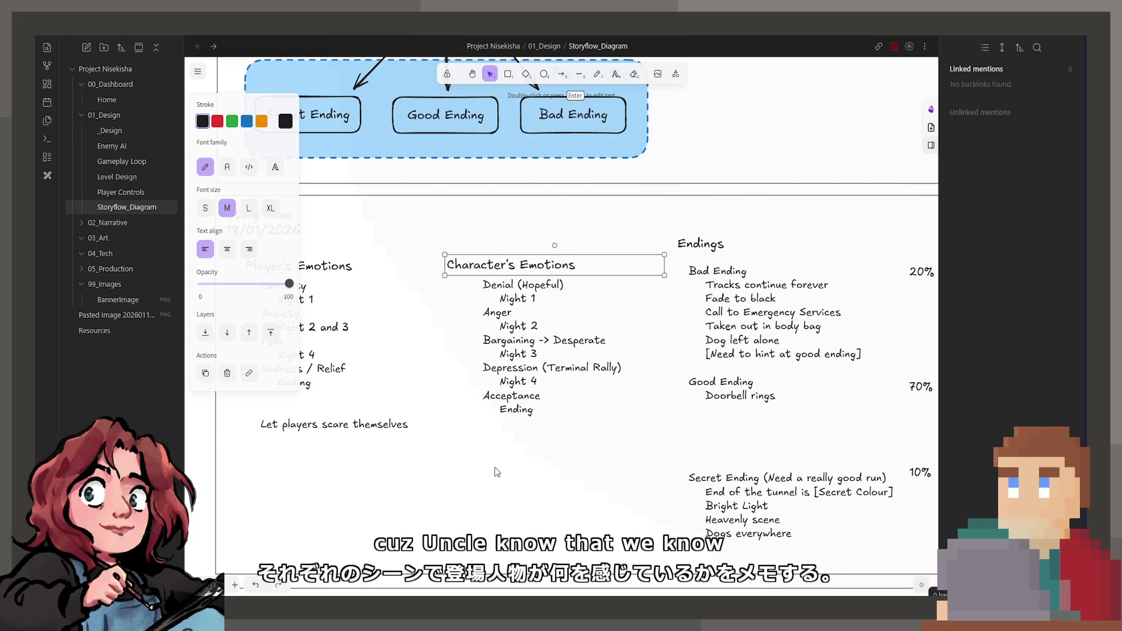
scroll(488, 466, "left", 1)
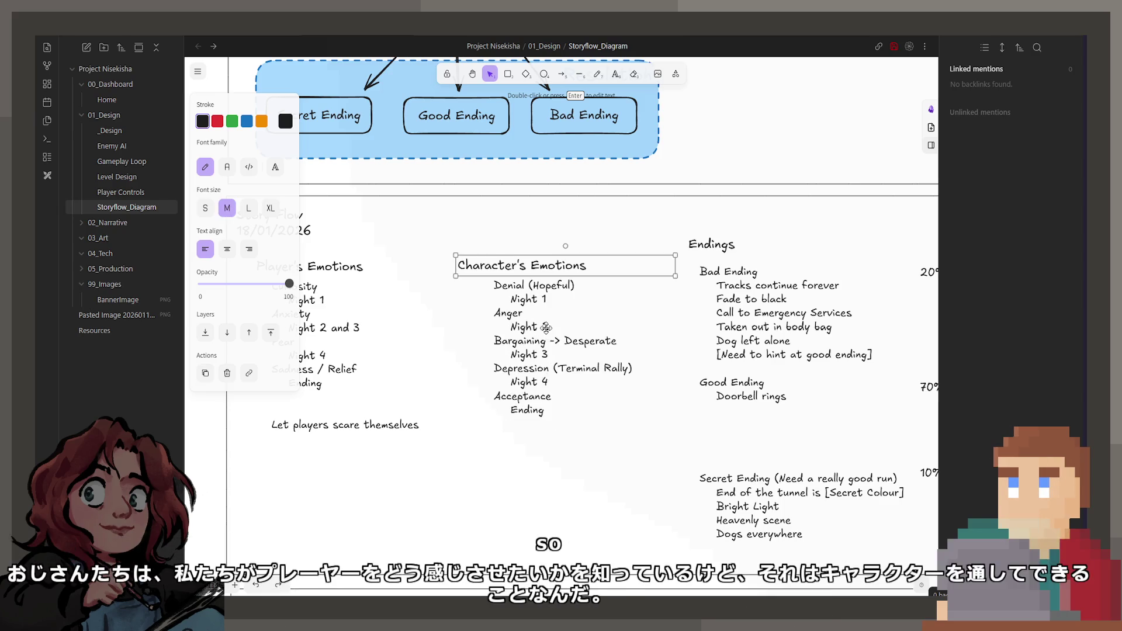
- Open the Character's Emotions list and select lines from Denial (Hopeful) to Acceptance without changing them
double_click(546, 328)
left_click_drag(551, 397, 494, 285)
left_click(586, 309)
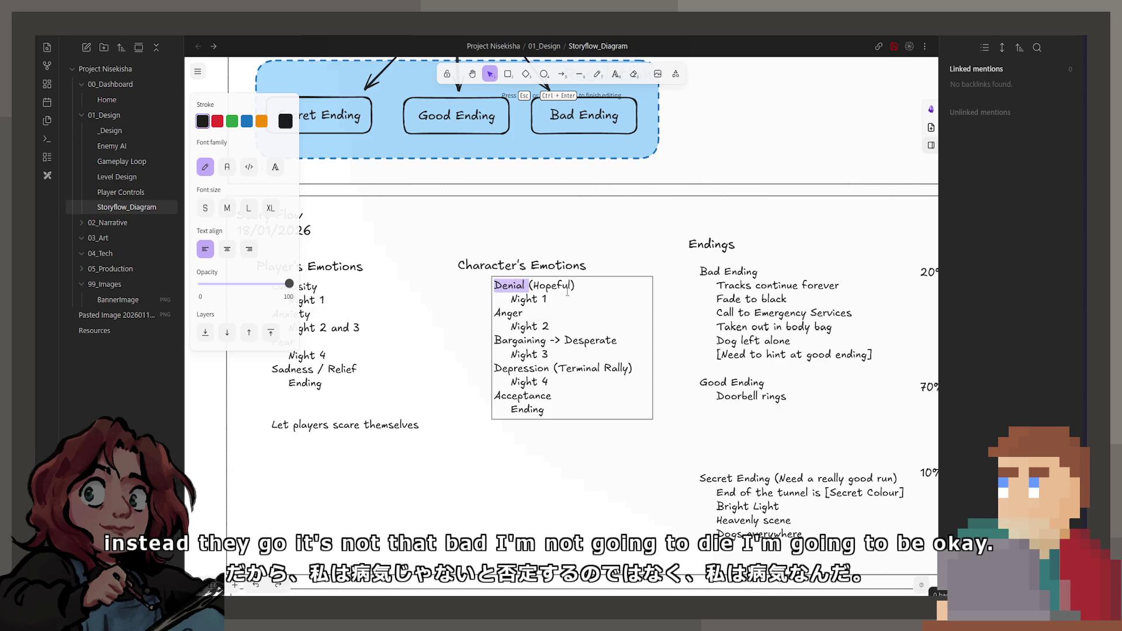
scroll(562, 286, "left", 2)
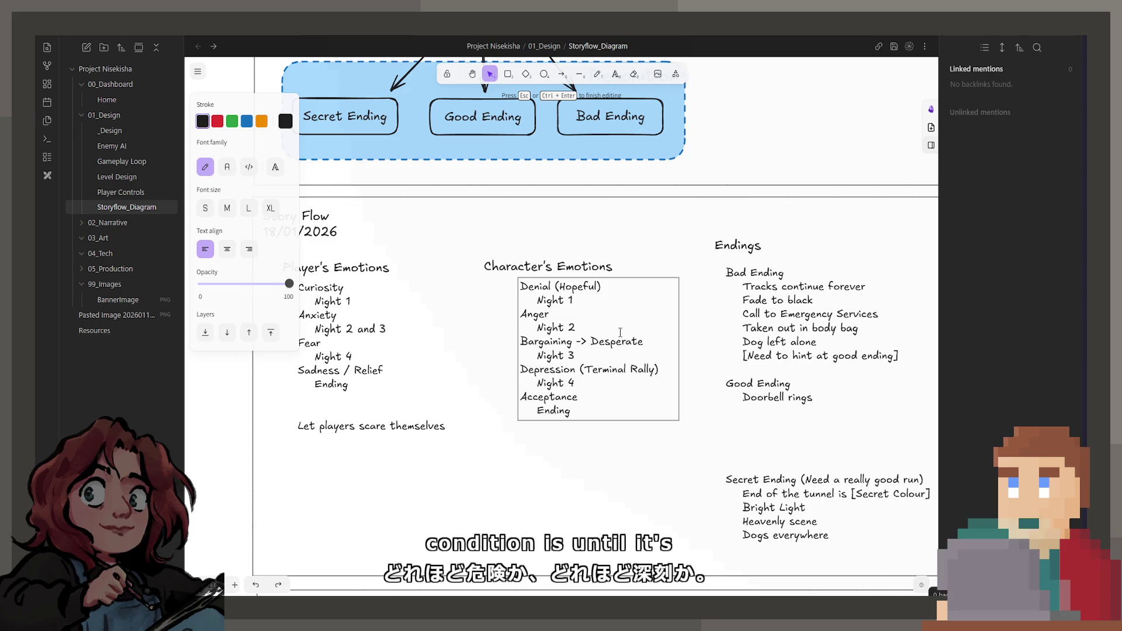
key("ctrl+a")
triple_click(578, 286)
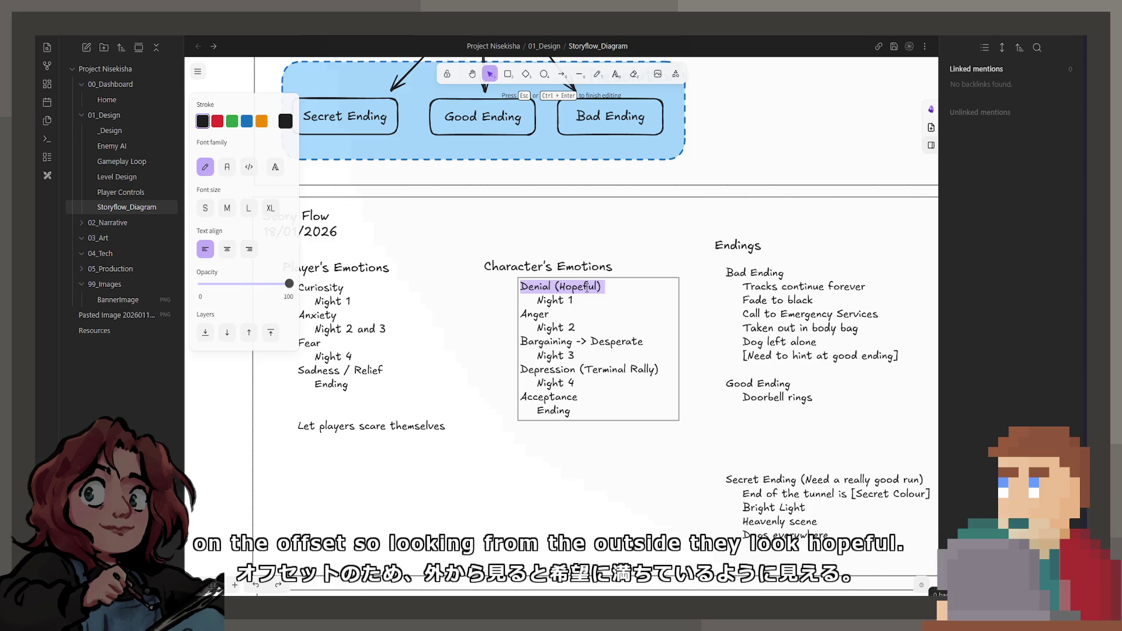
left_click(560, 326)
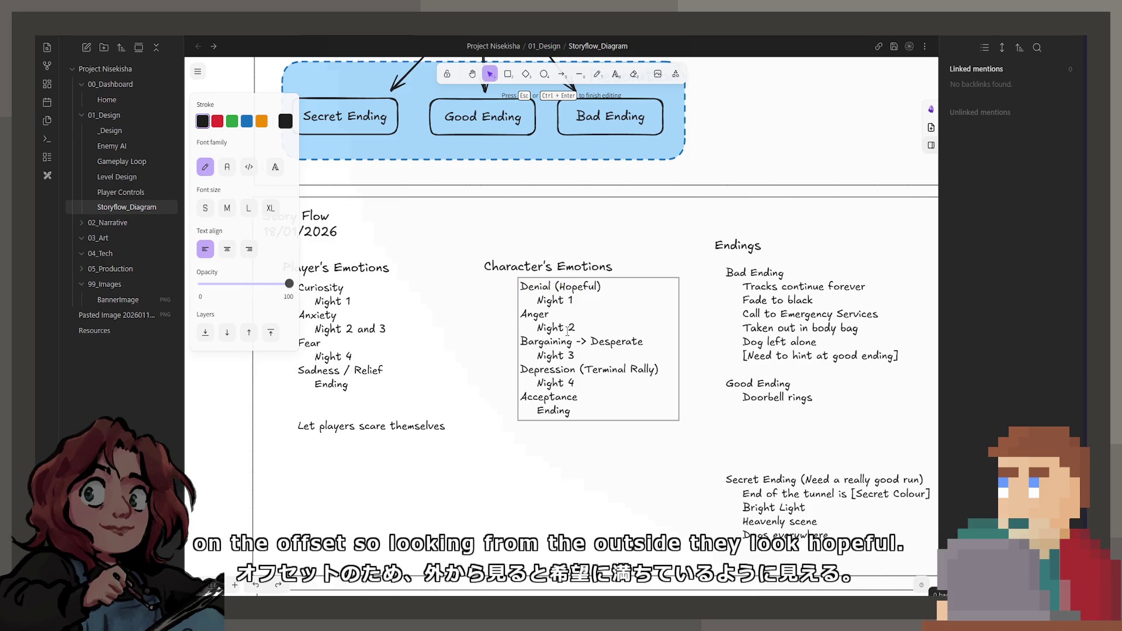
- Exit the Character's Emotions list and scroll to review the Night 1–4 flow and ending odds
key("Escape")
scroll(579, 351, "down", 2)
scroll(593, 384, "up", 5)
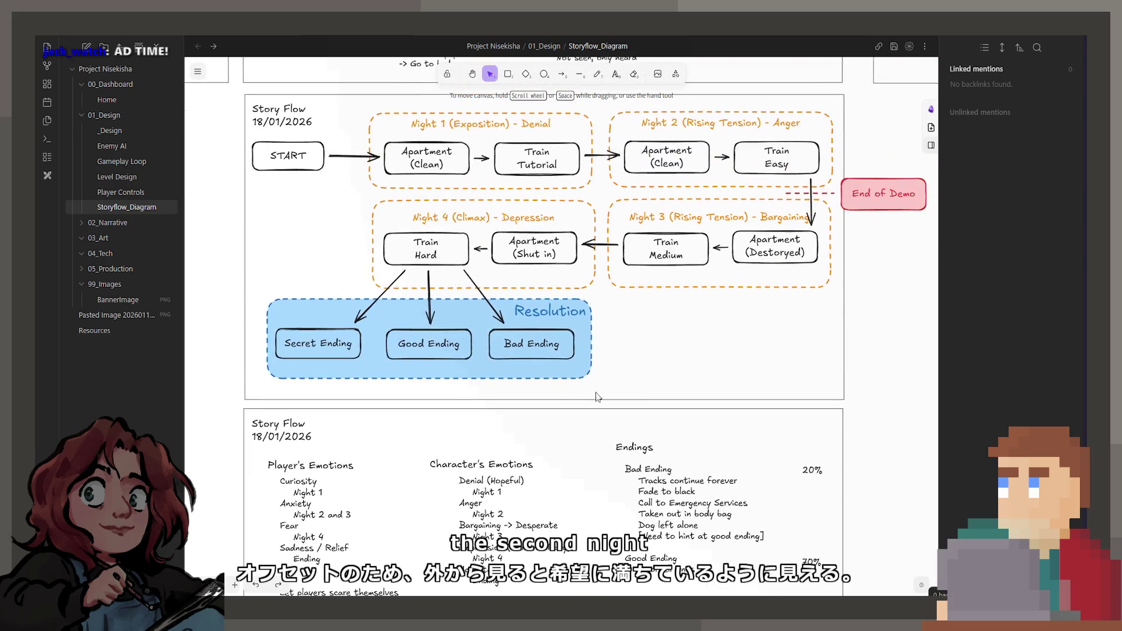
scroll(593, 383, "up", 2)
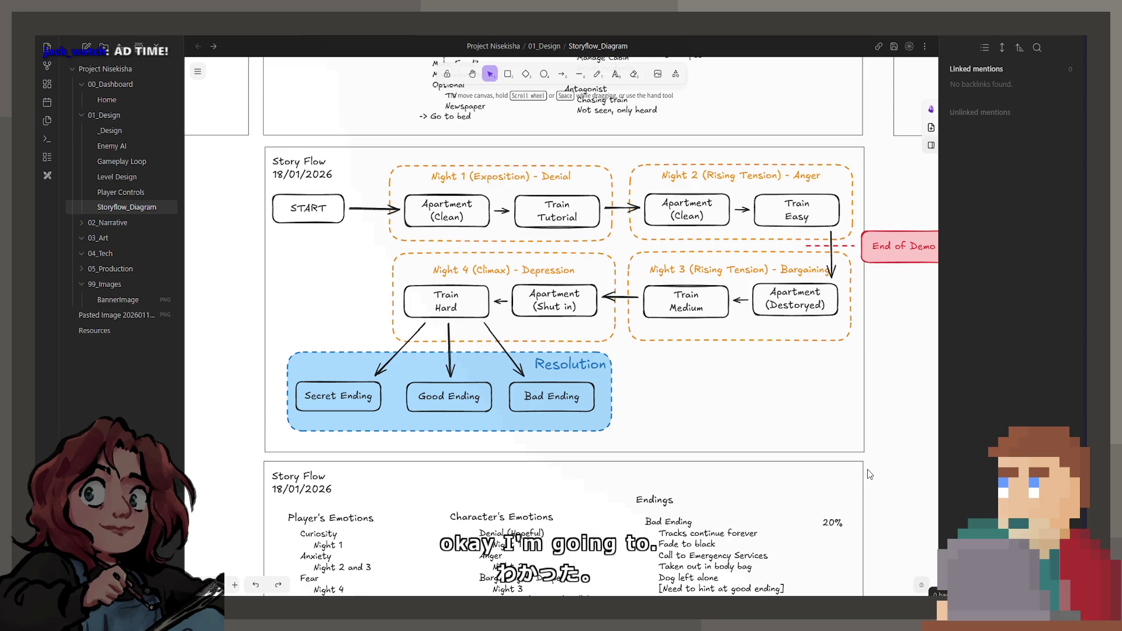
scroll(593, 484, "down", 3)
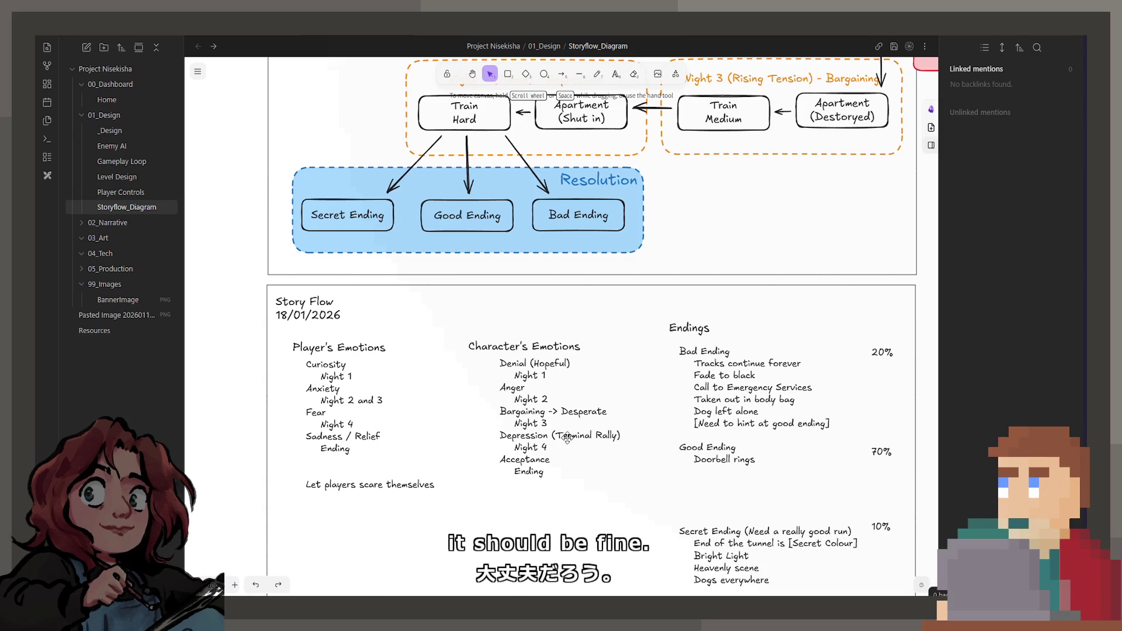
scroll(567, 437, "up", 2)
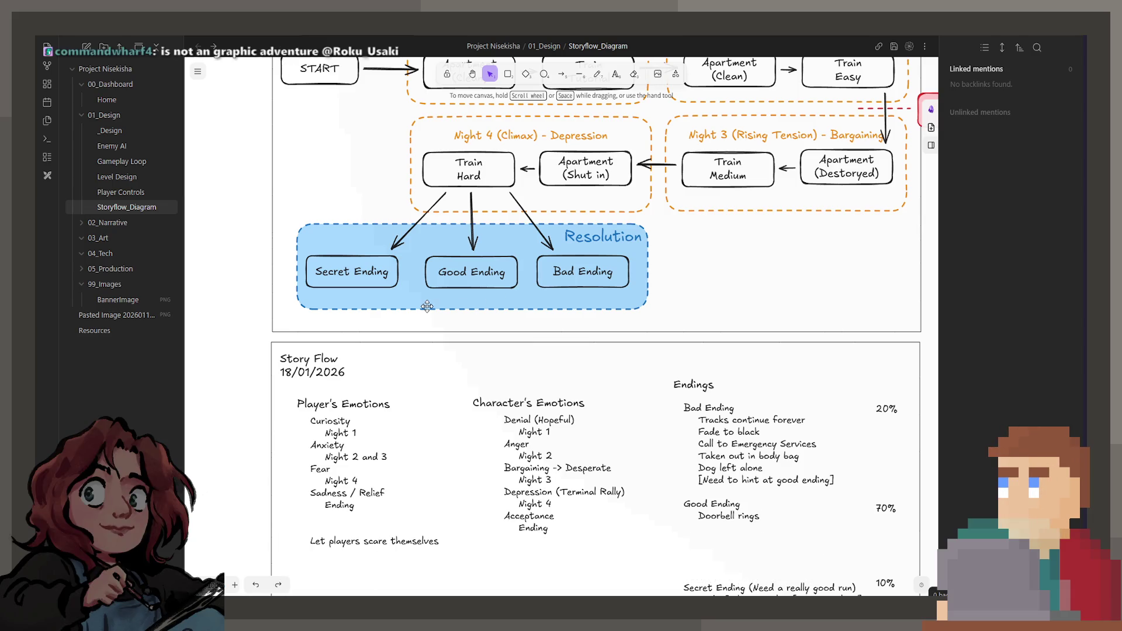
- Browse the board, selecting the Notes and Apartment/Train text, then scroll to Emotional Moments
scroll(524, 378, "down", 10)
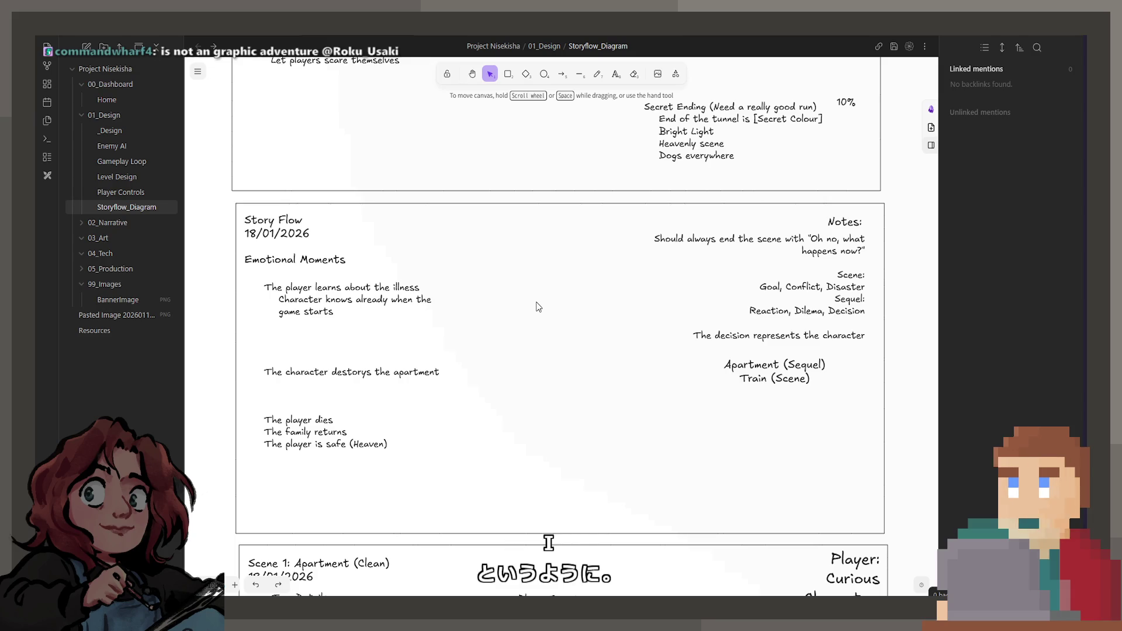
left_click(790, 334)
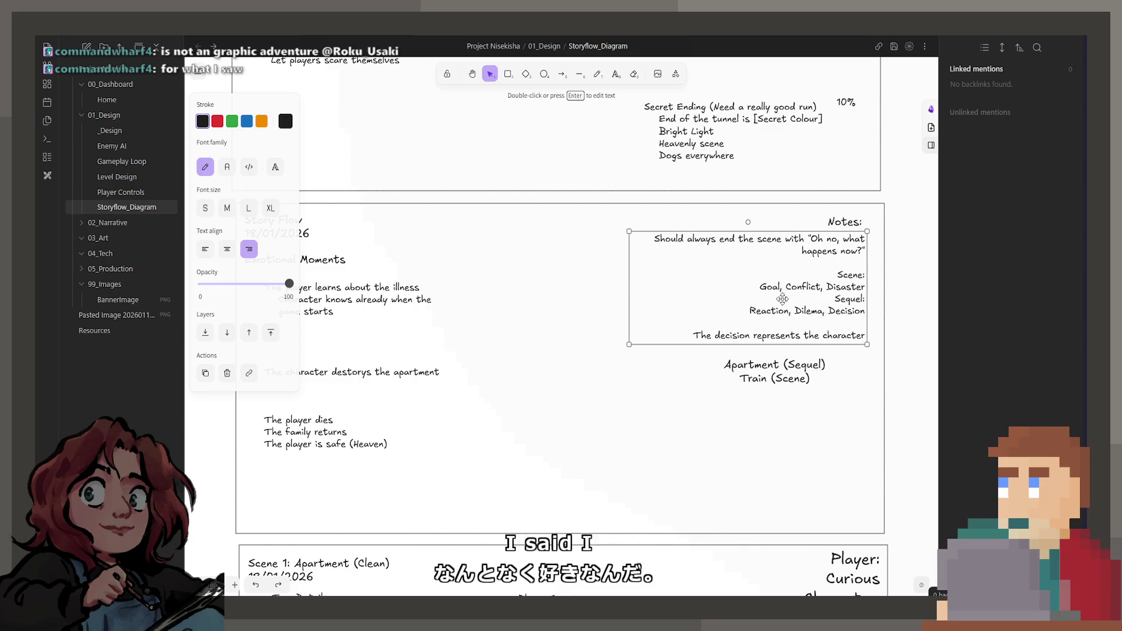
left_click(784, 367)
left_click(596, 381)
scroll(683, 343, "left", 5)
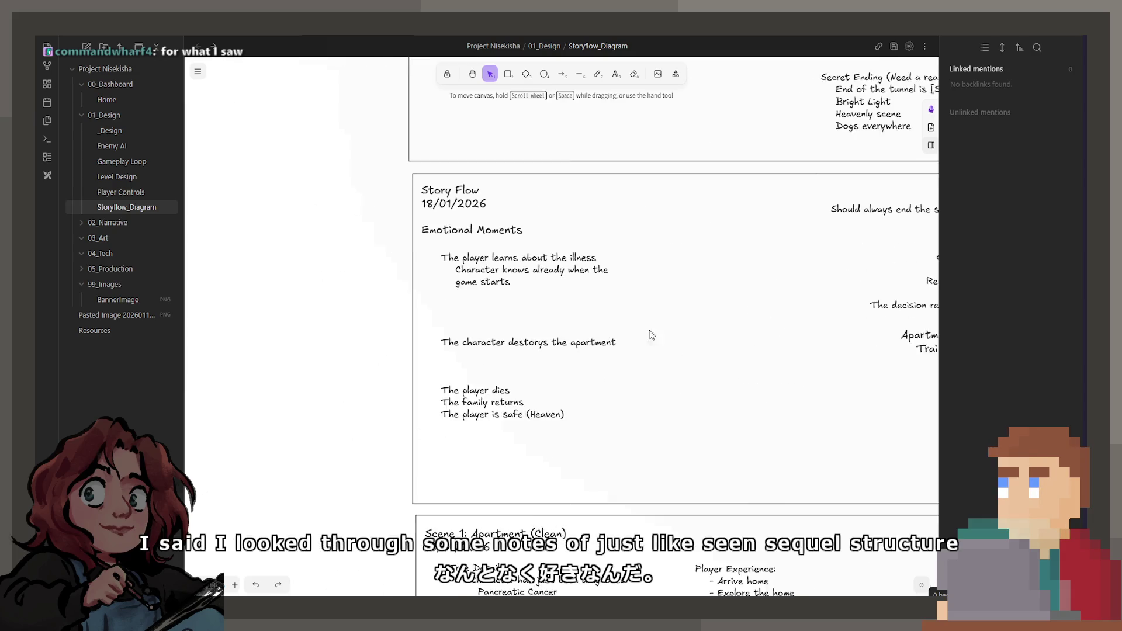
scroll(635, 312, "up", 1)
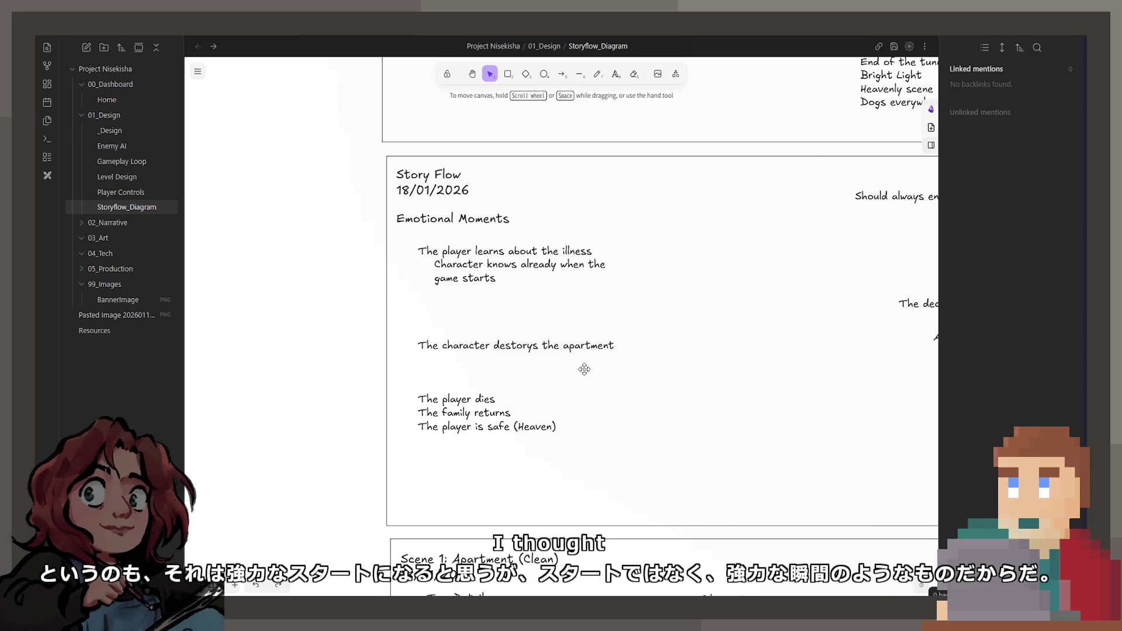
scroll(584, 369, "up", 10)
scroll(643, 442, "up", 2)
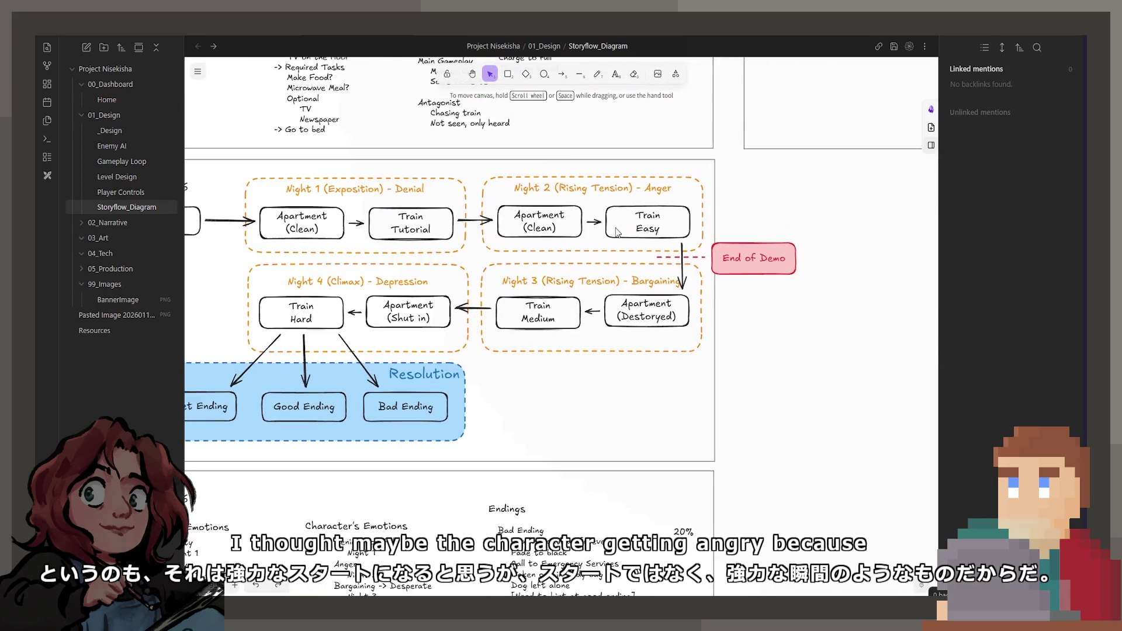
scroll(613, 345, "up", 3)
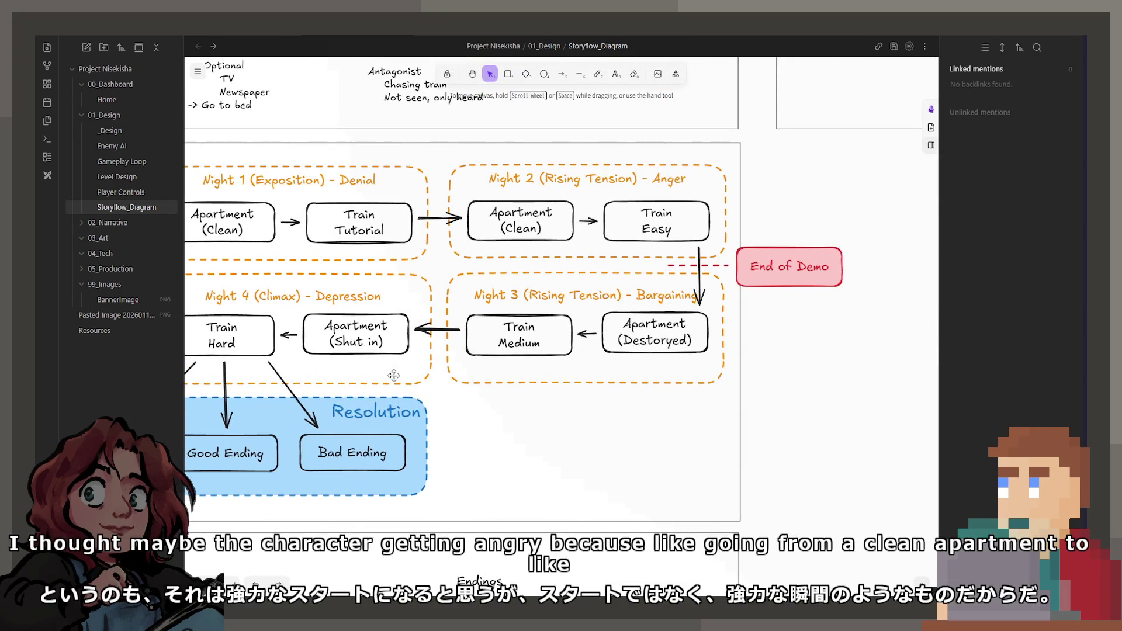
scroll(642, 362, "down", 4)
scroll(630, 321, "down", 5)
scroll(630, 321, "down", 4)
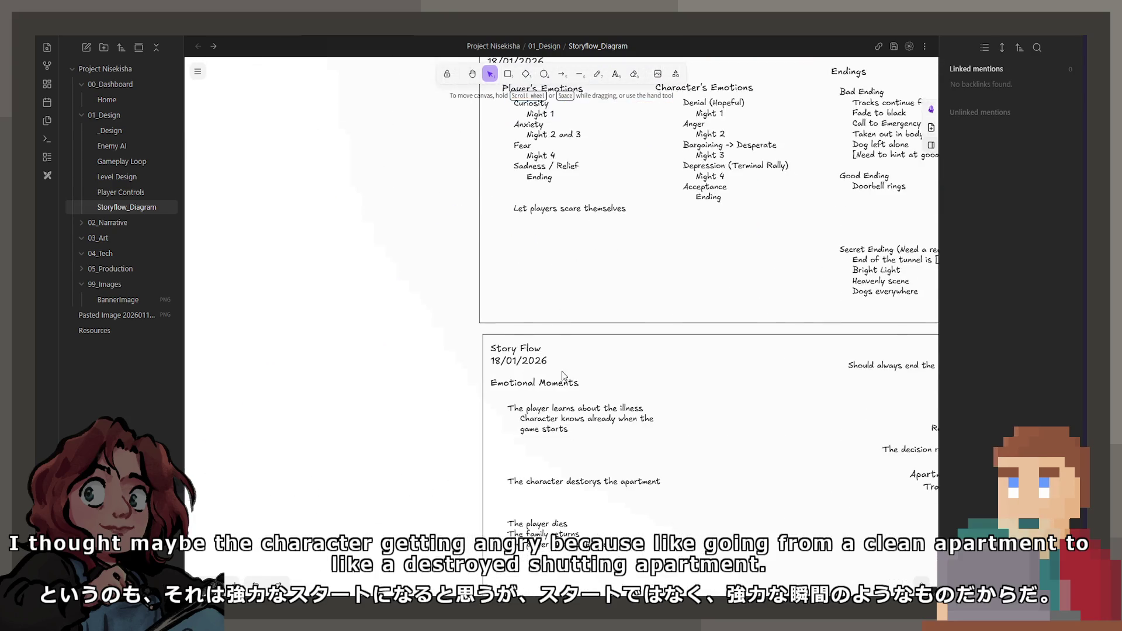
scroll(614, 420, "up", 2)
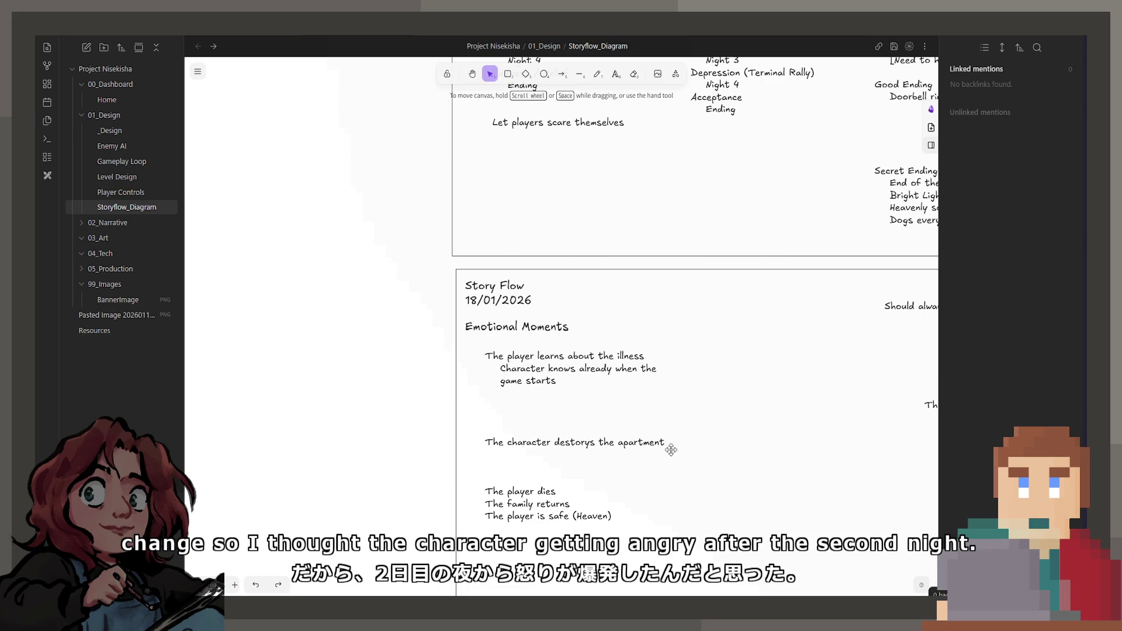
- Replace 'The family returns' with '?????? Doggo safe' in the Emotional Moments list
double_click(566, 501)
left_click_drag(571, 503, 483, 503)
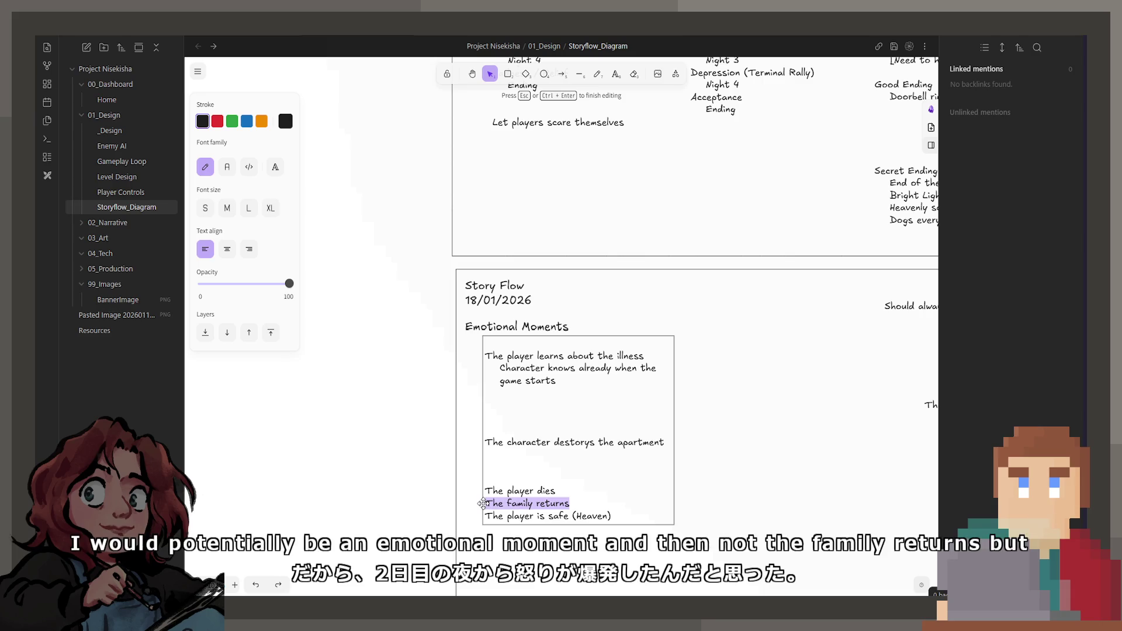
type("?????")
key("BackSpace")
key("BackSpace")
type("Doggo safe")
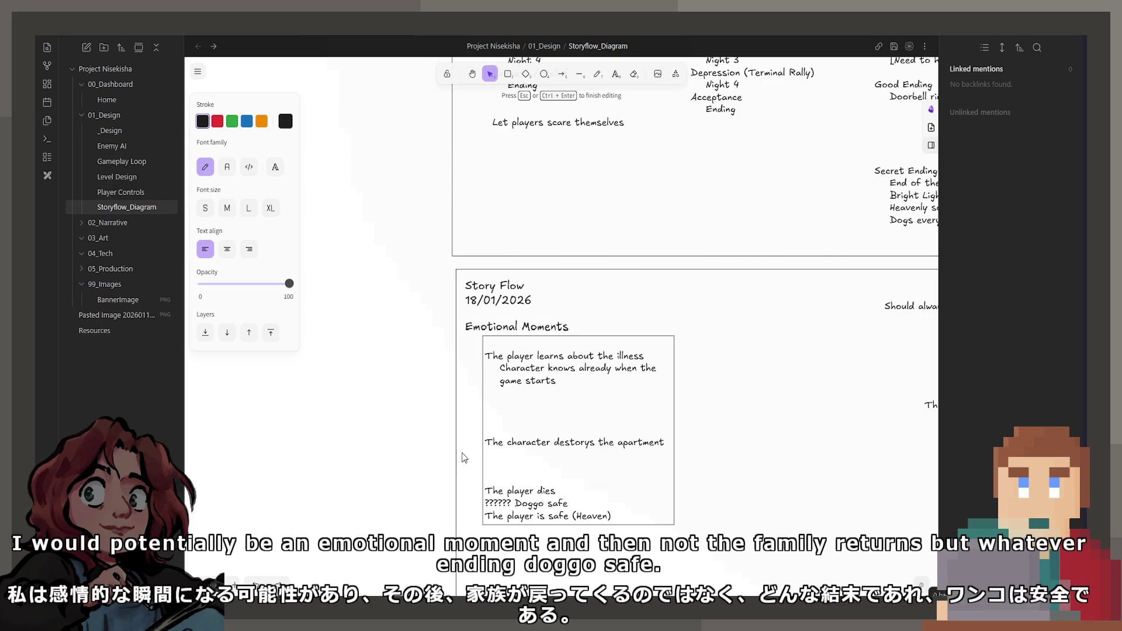
left_click(854, 502)
scroll(515, 447, "right", 3)
scroll(515, 447, "down", 1)
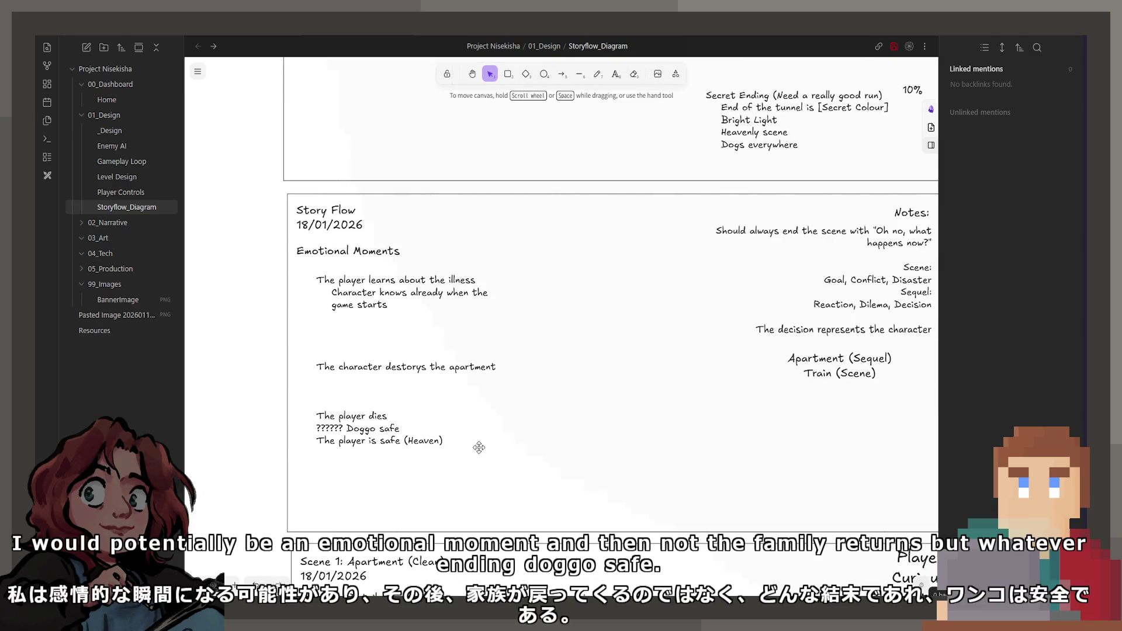
left_click(386, 426)
- Select the last three Emotional Moments lines, then leave that text unchanged
double_click(387, 426)
mouse_move(442, 441)
left_mouse_down()
mouse_move(328, 428)
mouse_move(369, 415)
left_mouse_up()
left_click(694, 463)
- Open the Scene 1 True Details text for editing, select all, and place the caret inside
scroll(596, 421, "right", 2)
scroll(623, 241, "down", 3)
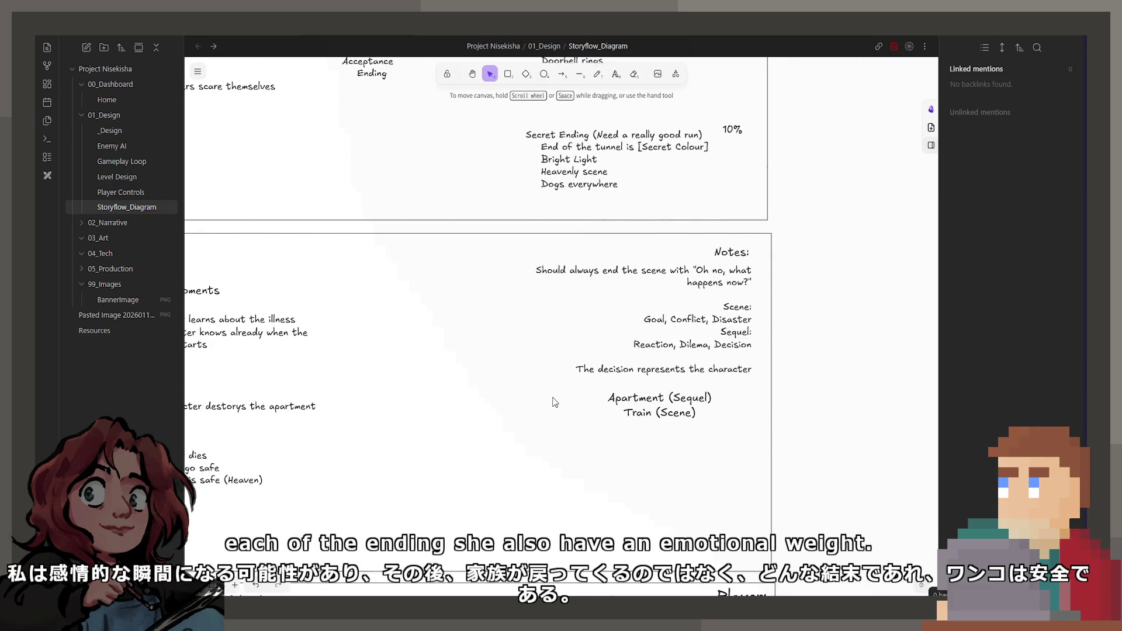
scroll(624, 239, "down", 5)
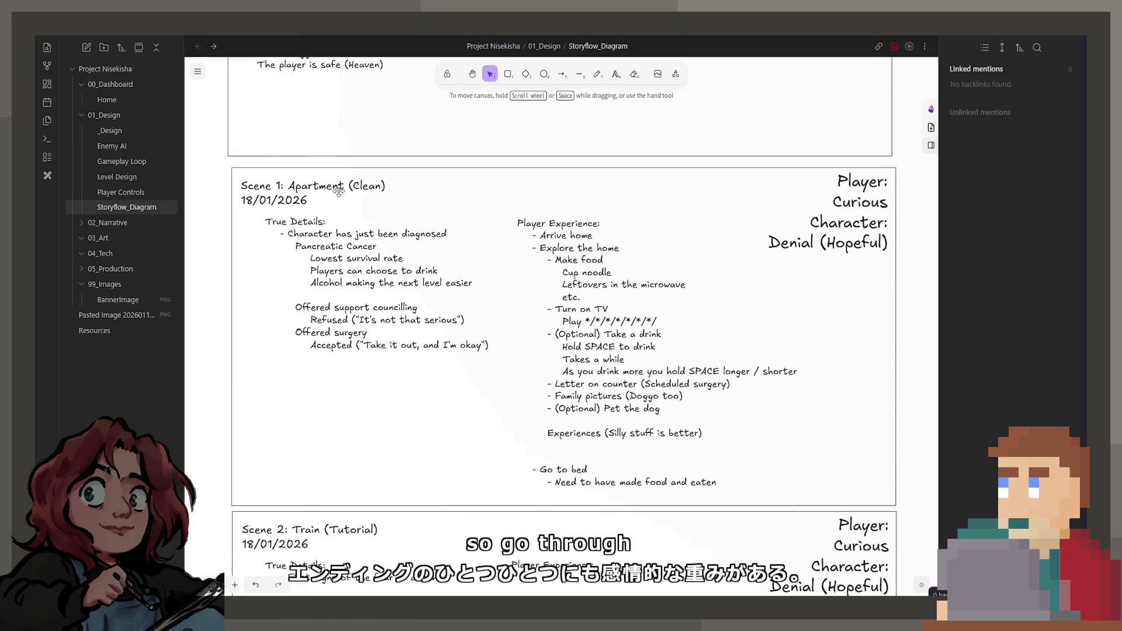
double_click(333, 305)
key("ctrl+a")
scroll(429, 311, "left", 3)
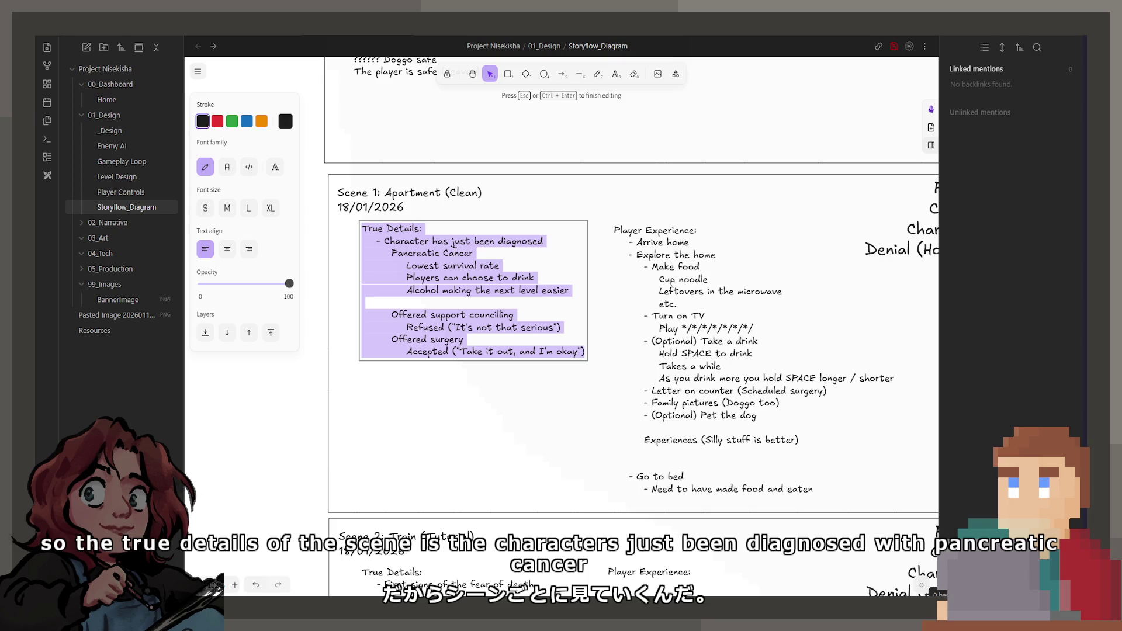
left_click(456, 291)
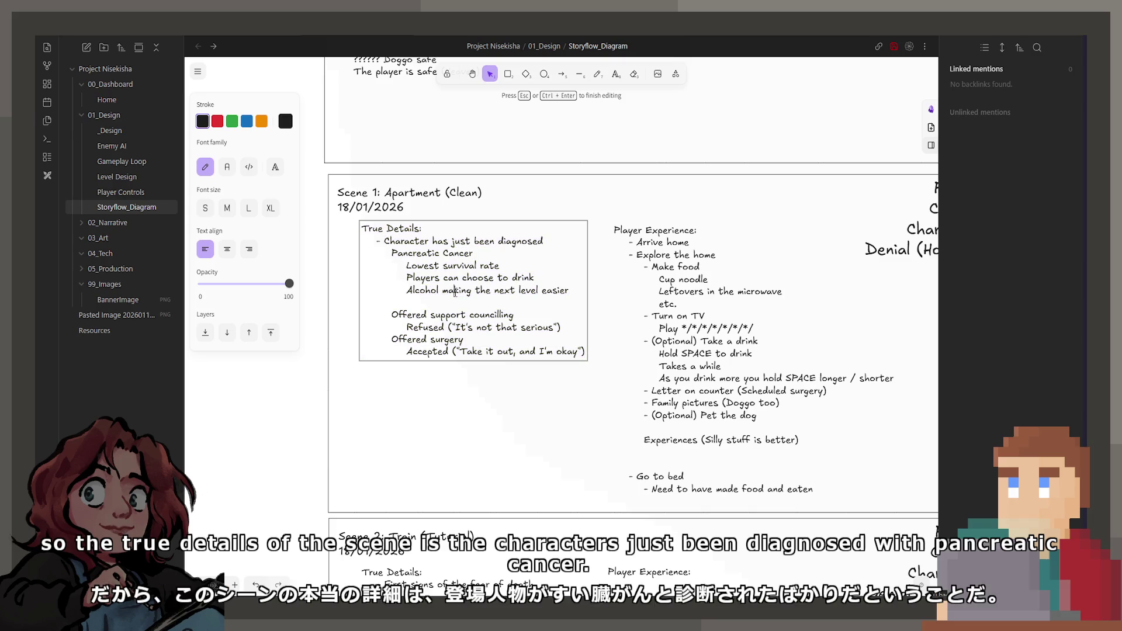
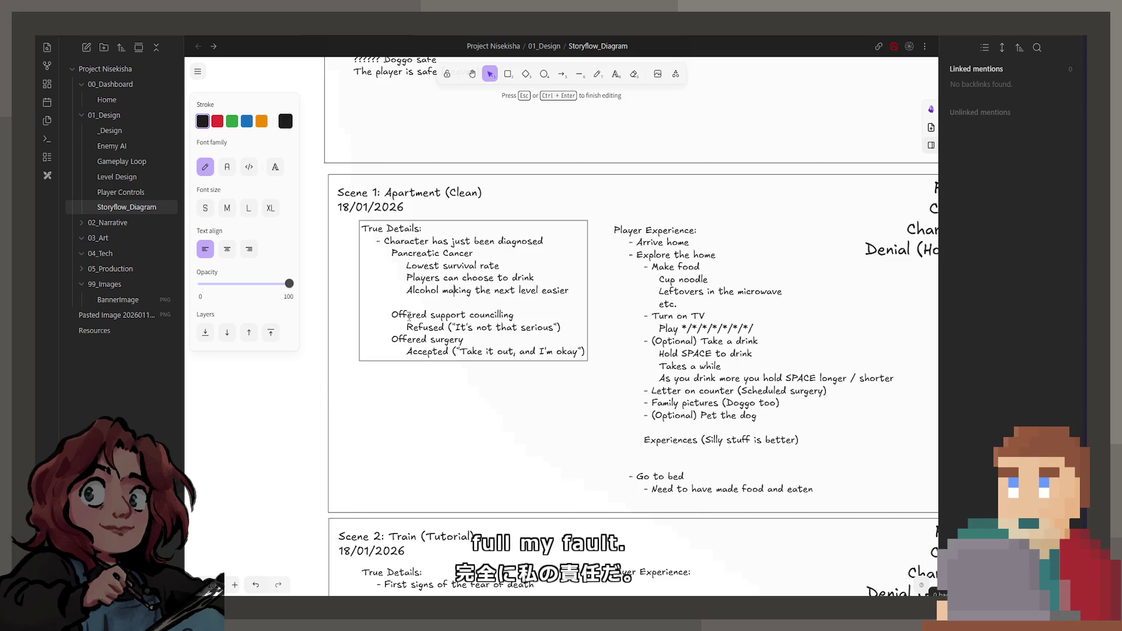
- Pan around the canvas to check the Player Curious label and Player Experience text blocks
scroll(821, 281, "right", 5)
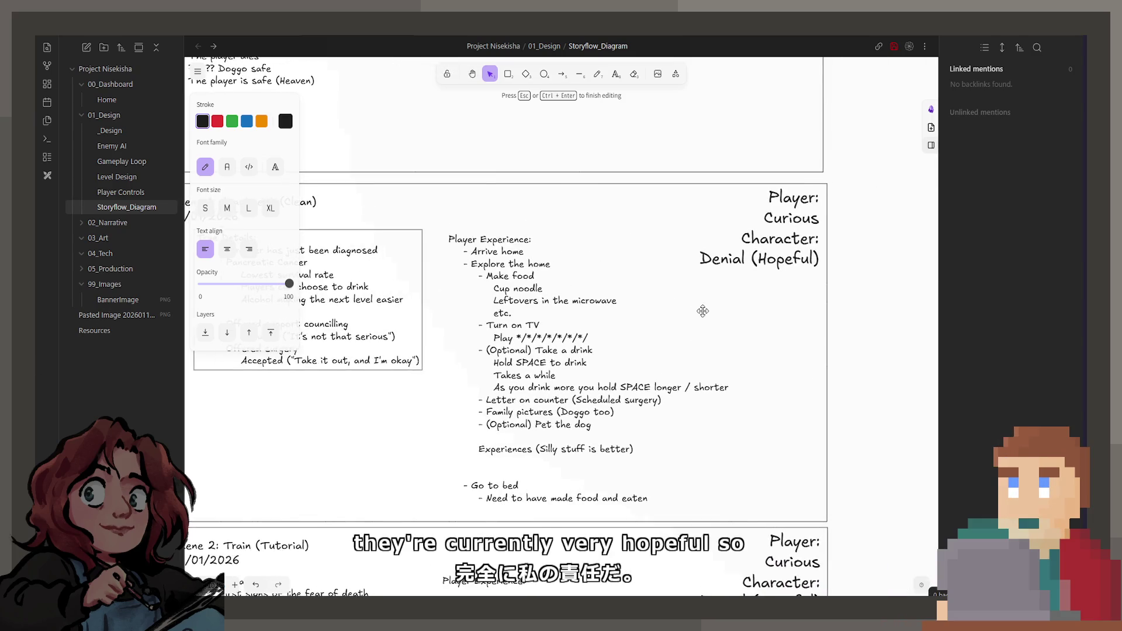
left_click(826, 261)
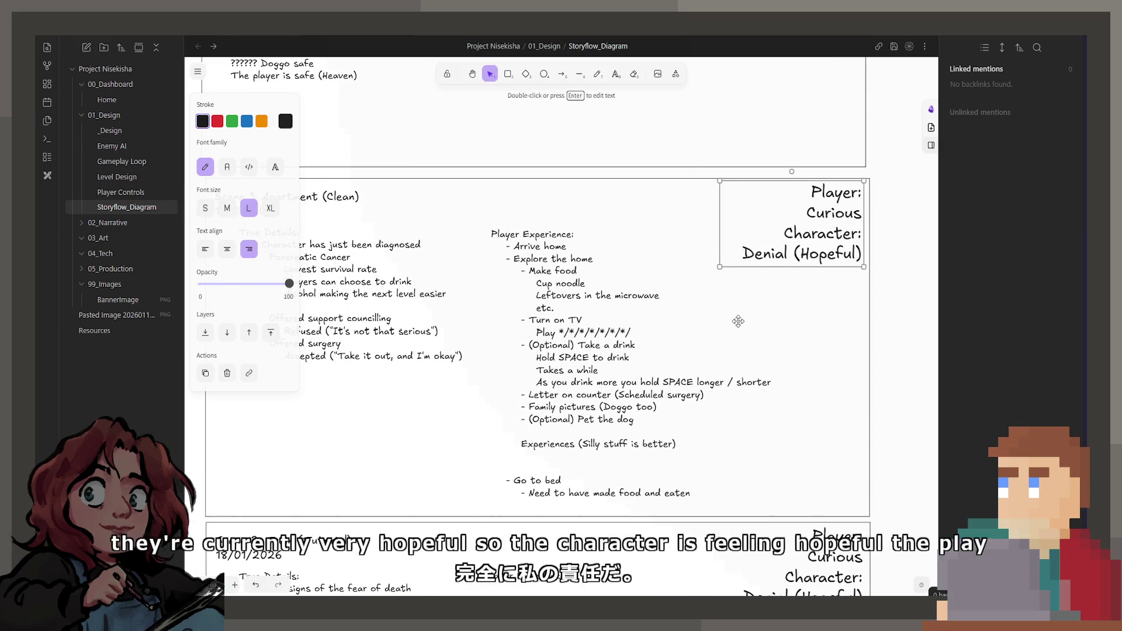
scroll(789, 275, "left", 1)
left_click(755, 329)
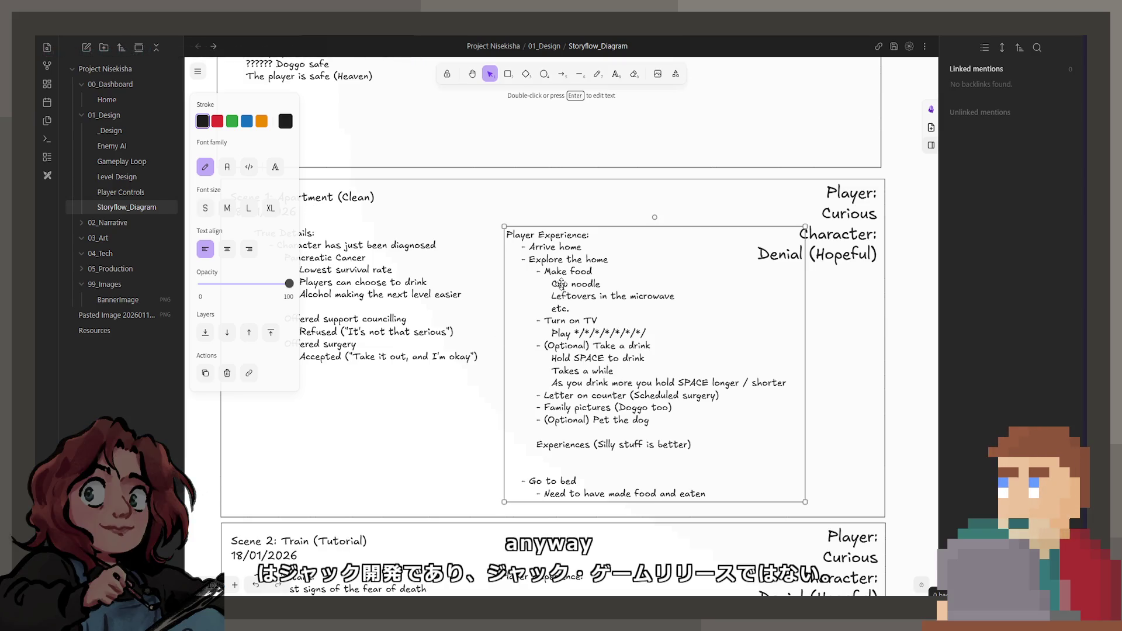
scroll(578, 338, "up", 1)
scroll(577, 338, "down", 1)
scroll(555, 263, "right", 2)
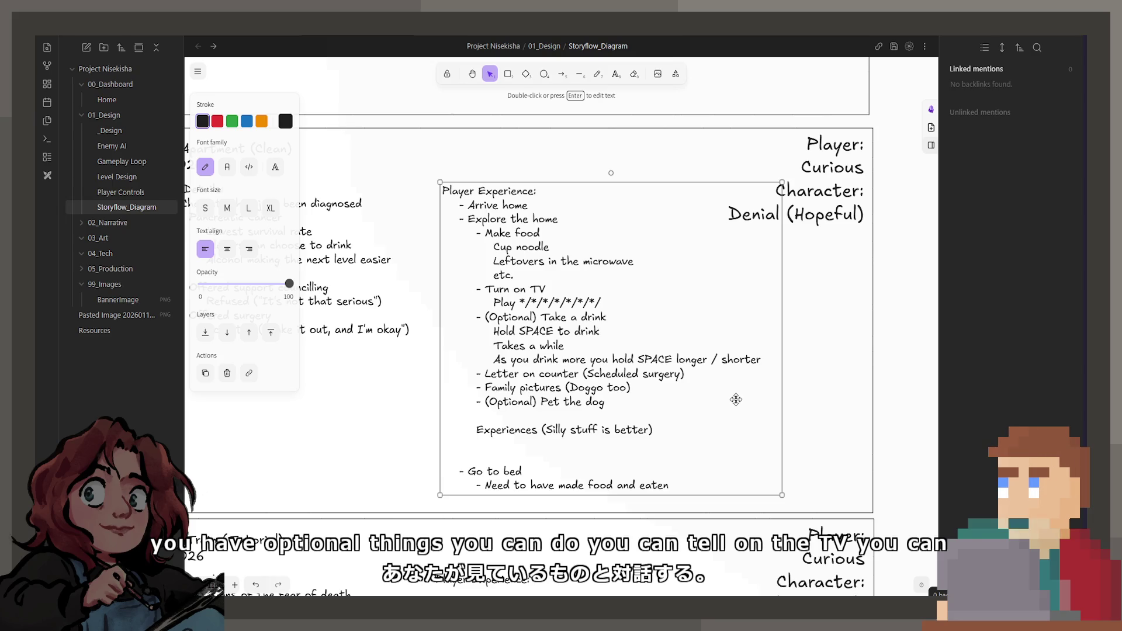
scroll(520, 381, "left", 3)
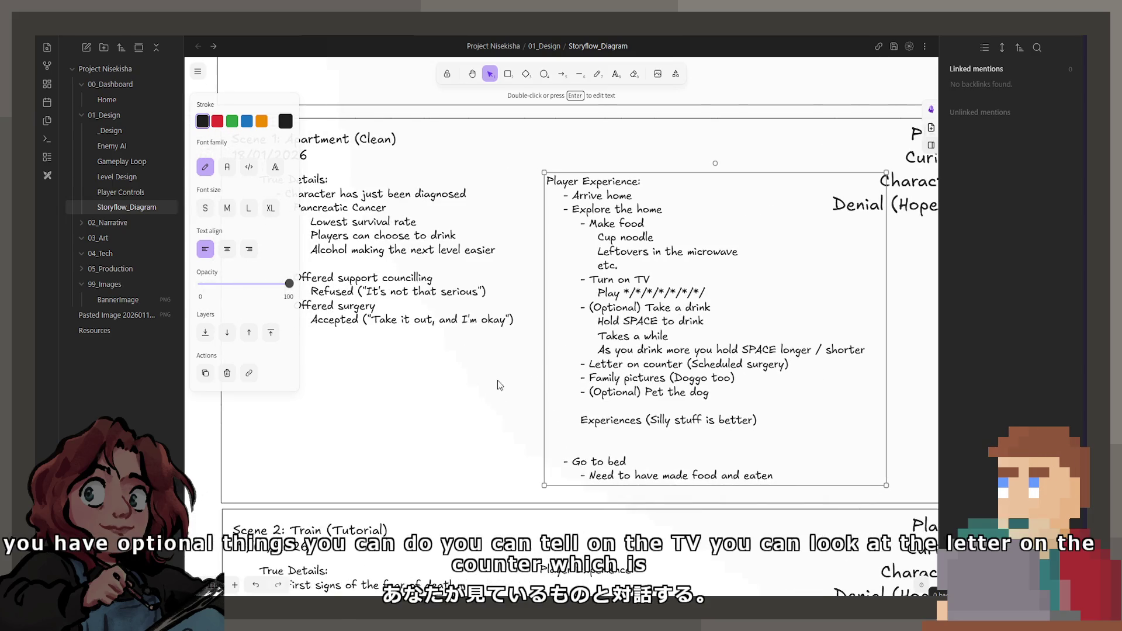
scroll(368, 381, "right", 2)
scroll(368, 381, "down", 2)
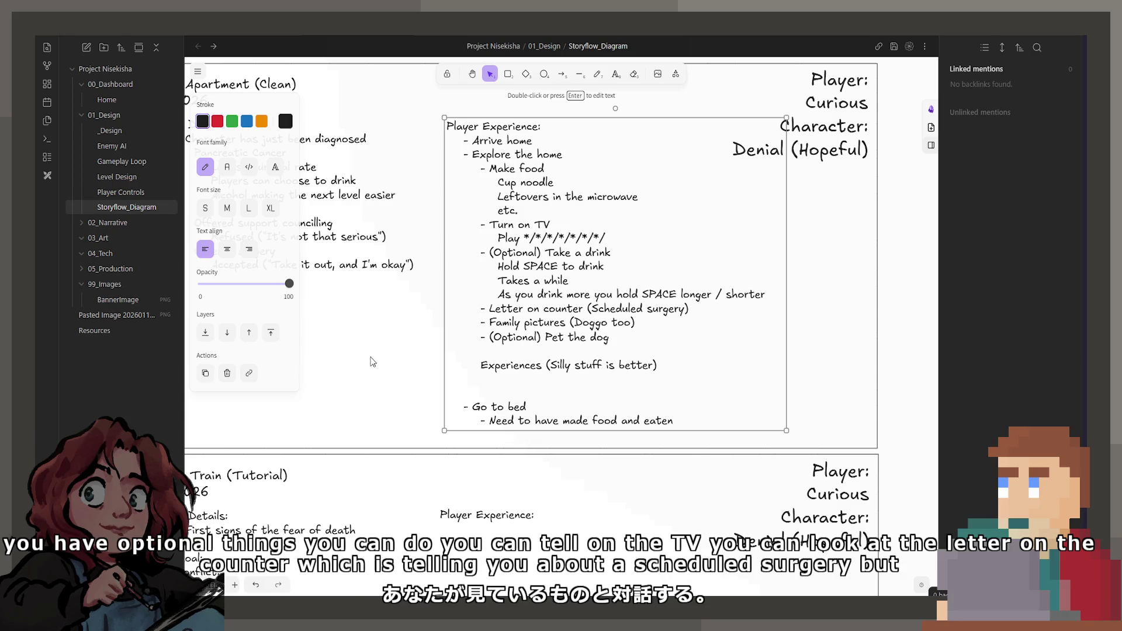
left_click(384, 367)
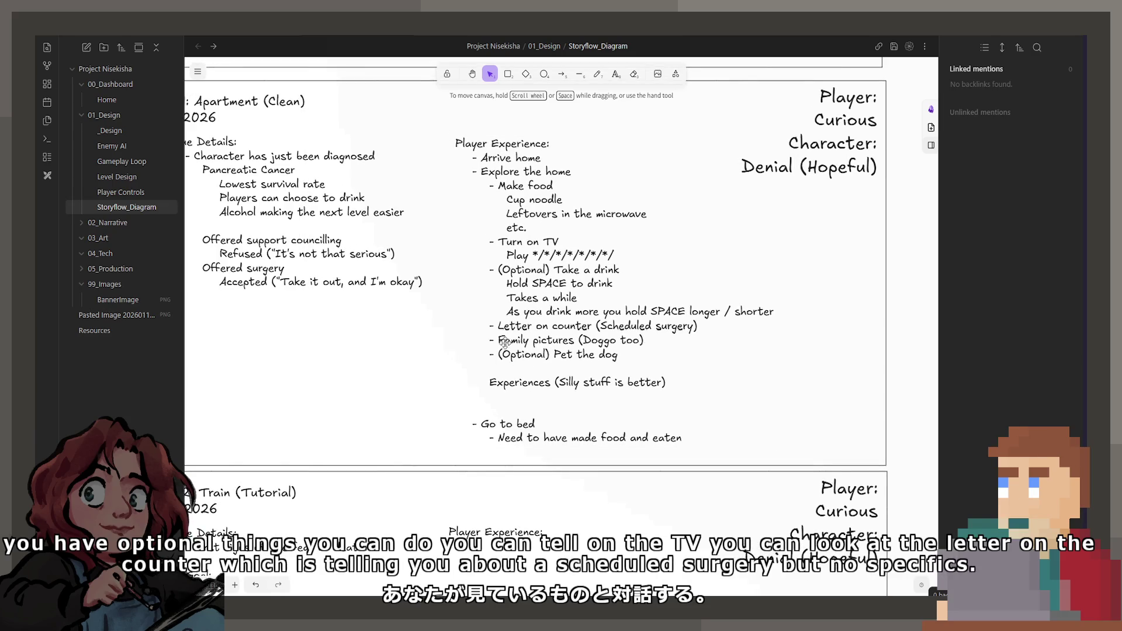
scroll(519, 423, "up", 2)
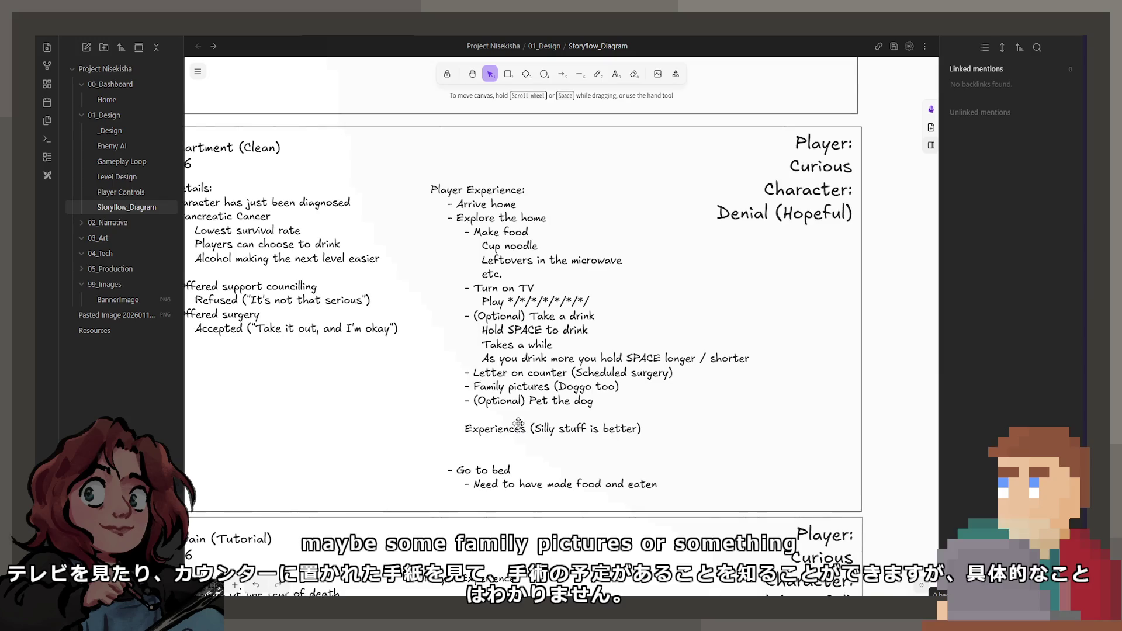
left_click(547, 312)
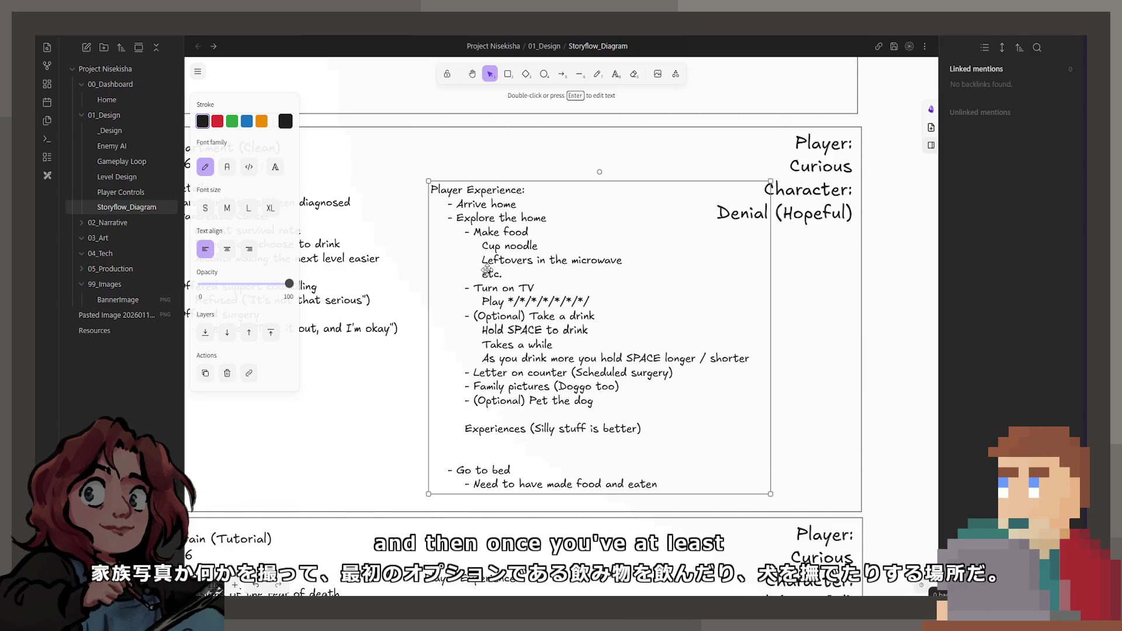
scroll(620, 473, "left", 2)
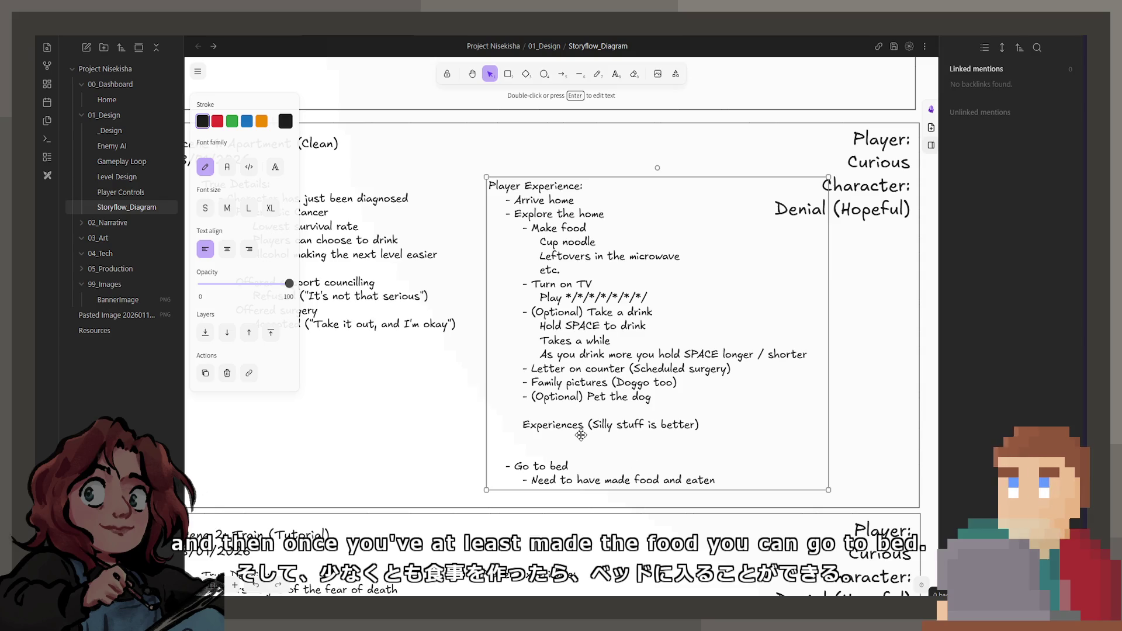
scroll(581, 435, "left", 2)
key("Escape")
scroll(543, 396, "down", 4)
scroll(398, 363, "down", 2)
scroll(481, 360, "left", 3)
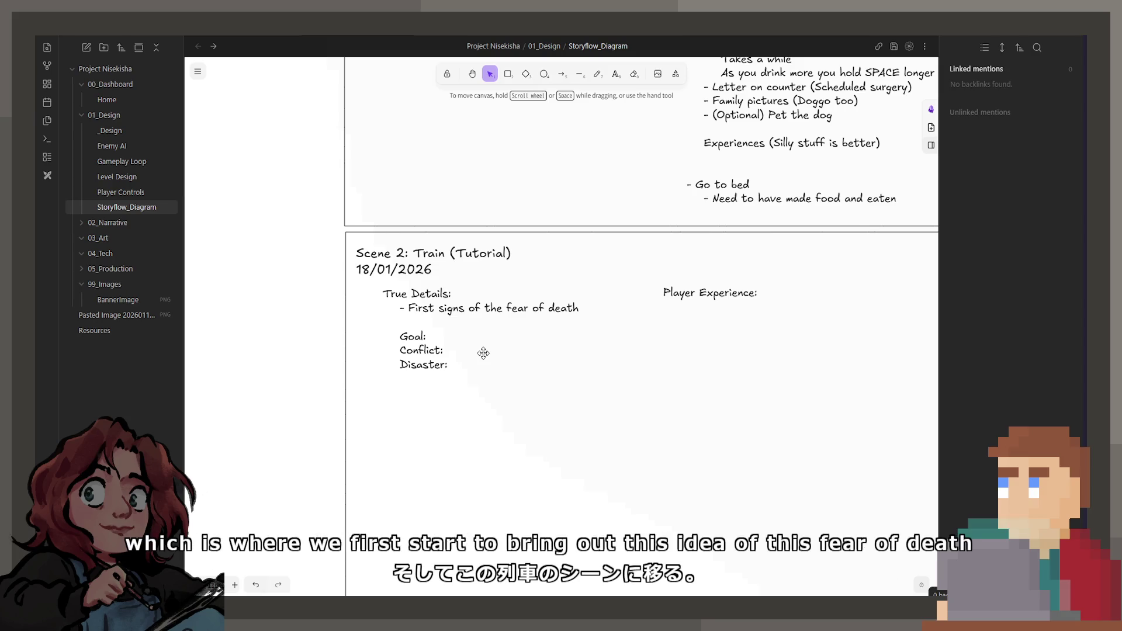
scroll(483, 353, "down", 1)
scroll(546, 339, "right", 4)
scroll(638, 414, "left", 1)
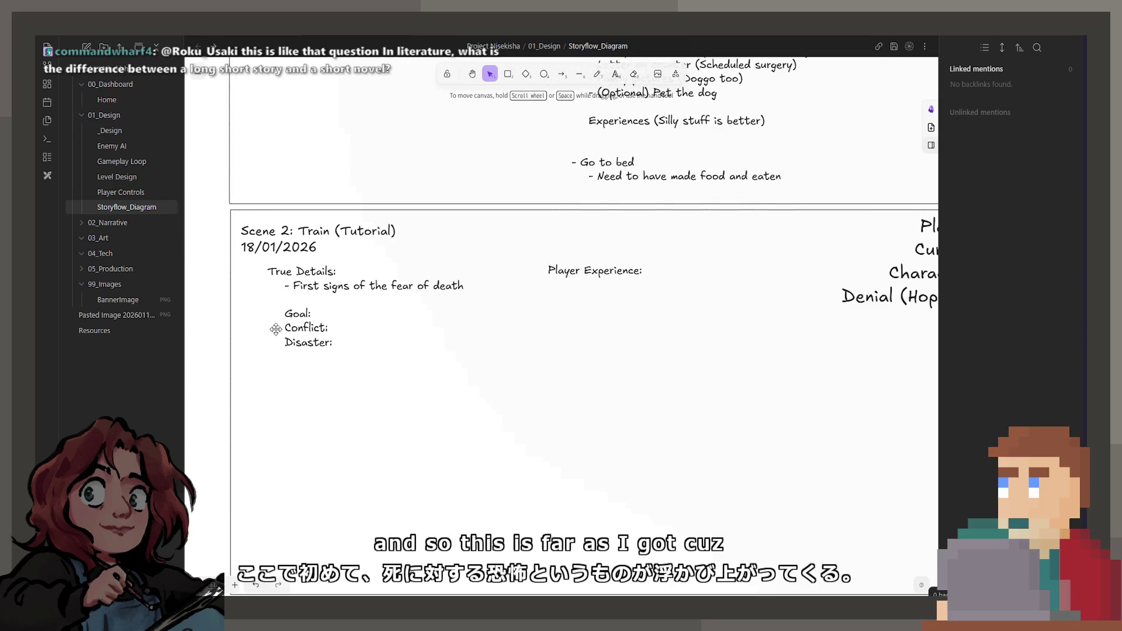
- Inspect the Scene 2 True Details block, then pan back to Night 1
left_click(272, 332)
scroll(344, 328, "left", 4)
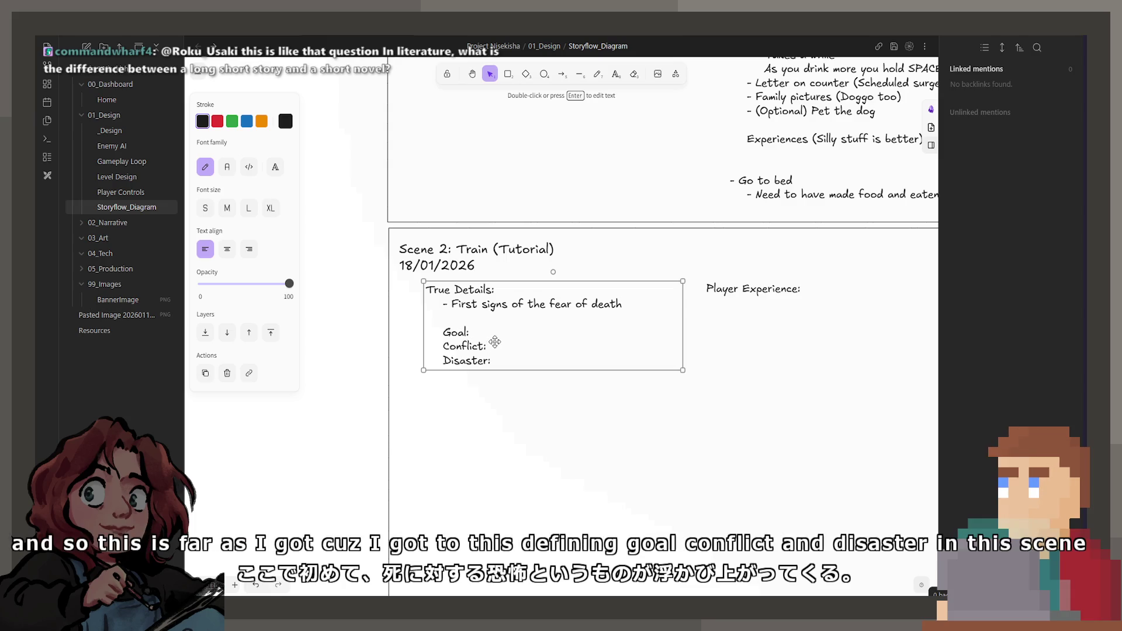
scroll(492, 376, "down", 3)
scroll(585, 468, "up", 10)
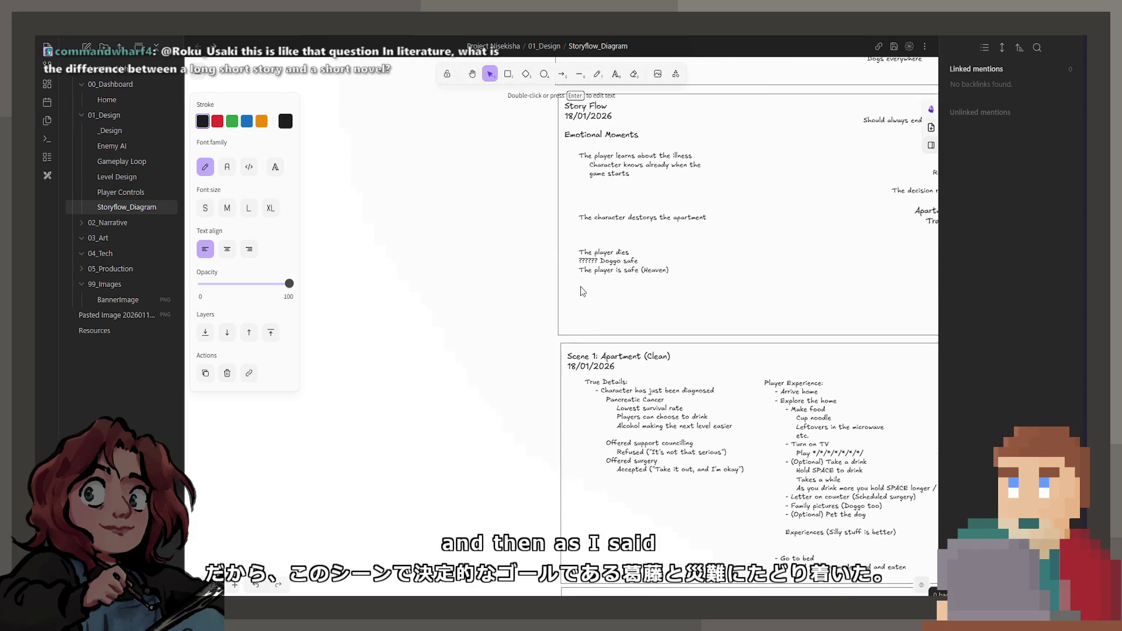
scroll(584, 467, "up", 5)
scroll(526, 439, "left", 5)
scroll(488, 431, "down", 3)
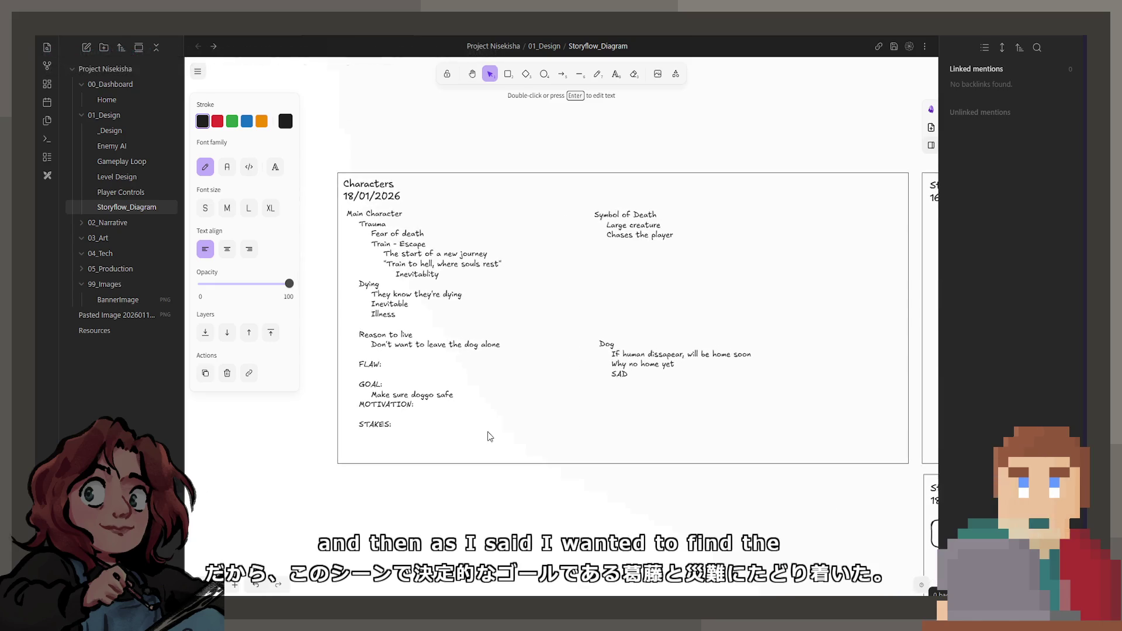
scroll(393, 413, "up", 1)
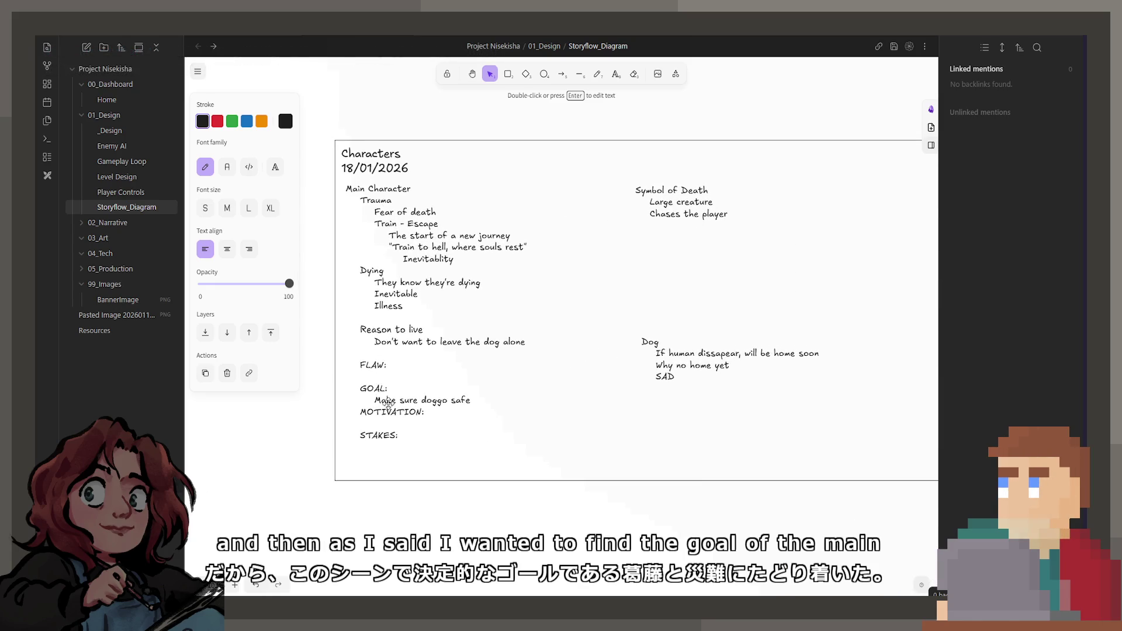
scroll(378, 291, "down", 2)
scroll(585, 409, "down", 5)
scroll(762, 488, "up", 2)
scroll(762, 489, "down", 10)
scroll(576, 333, "up", 4)
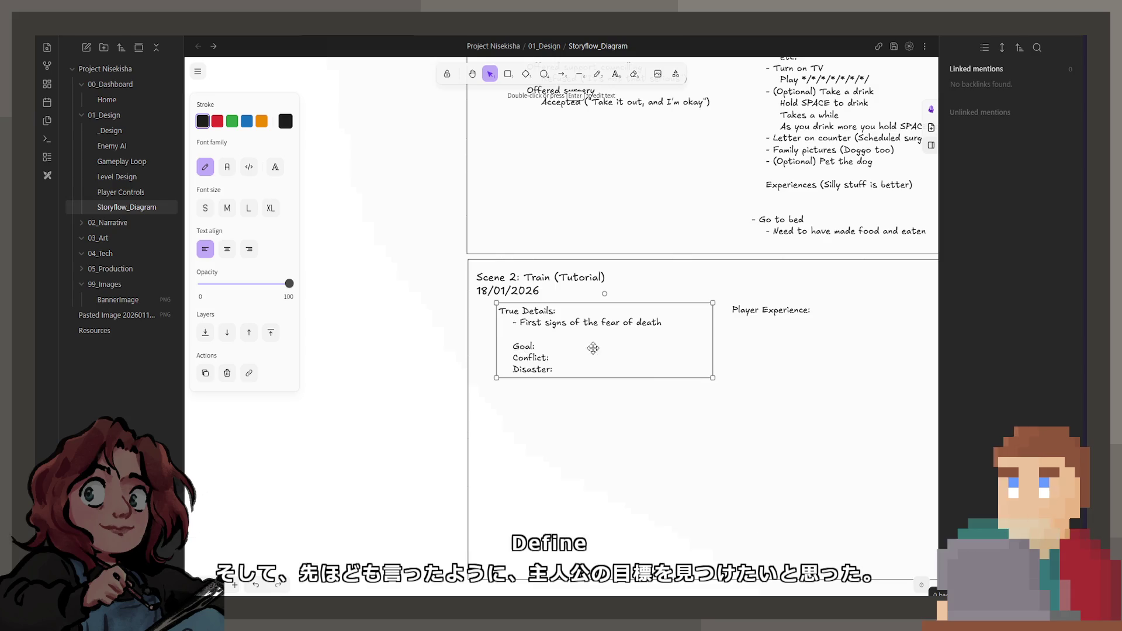
scroll(567, 346, "down", 5)
scroll(551, 391, "up", 5)
scroll(571, 285, "down", 2)
scroll(586, 499, "up", 6)
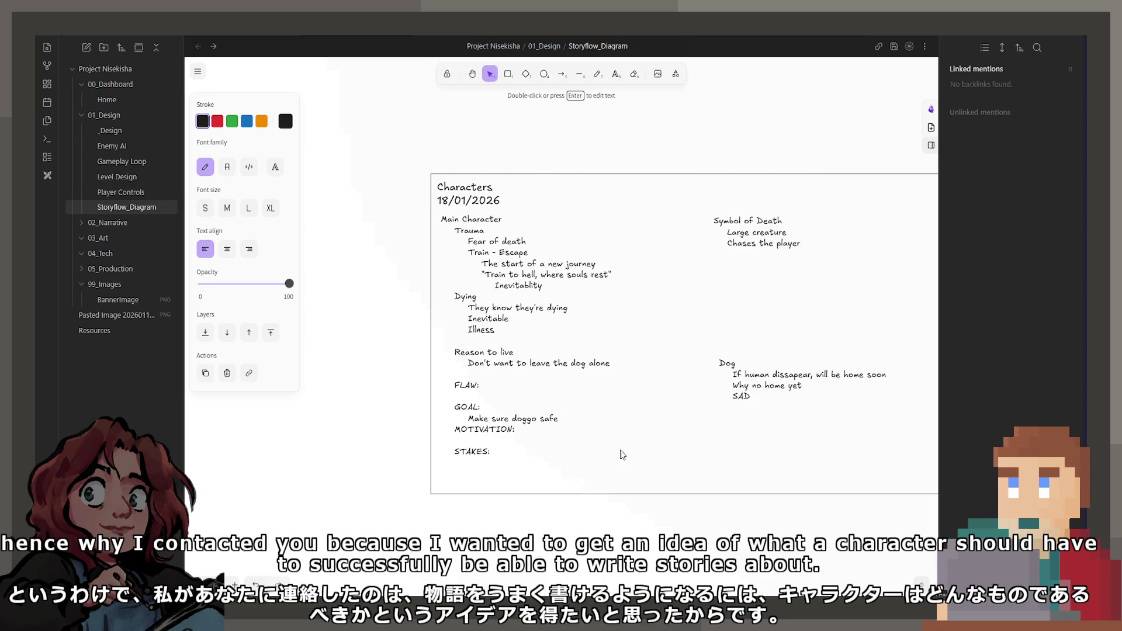
scroll(521, 362, "down", 2)
scroll(585, 327, "up", 10)
scroll(615, 299, "down", 2)
scroll(615, 299, "down", 10)
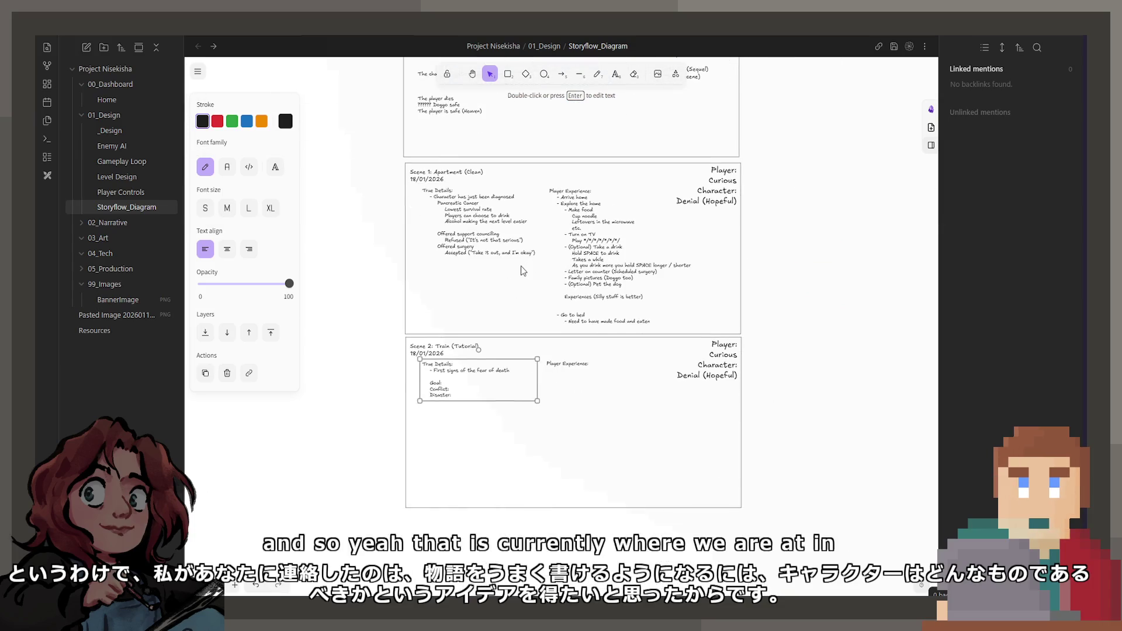
left_click(430, 288)
scroll(465, 469, "up", 3)
scroll(465, 469, "up", 8)
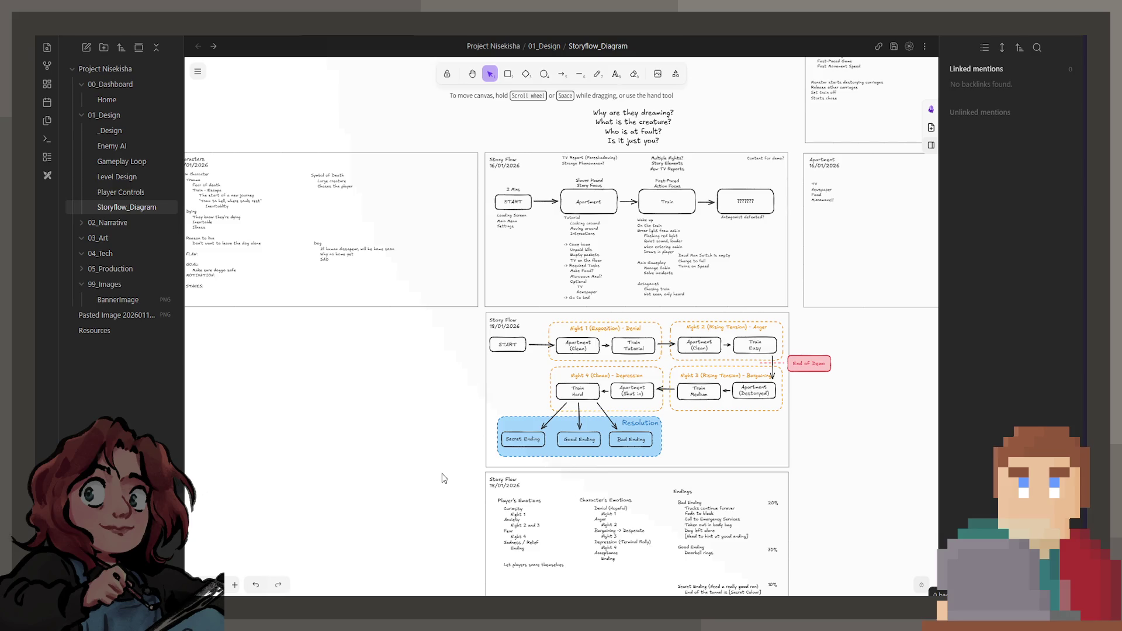
scroll(664, 436, "up", 5, "ctrl")
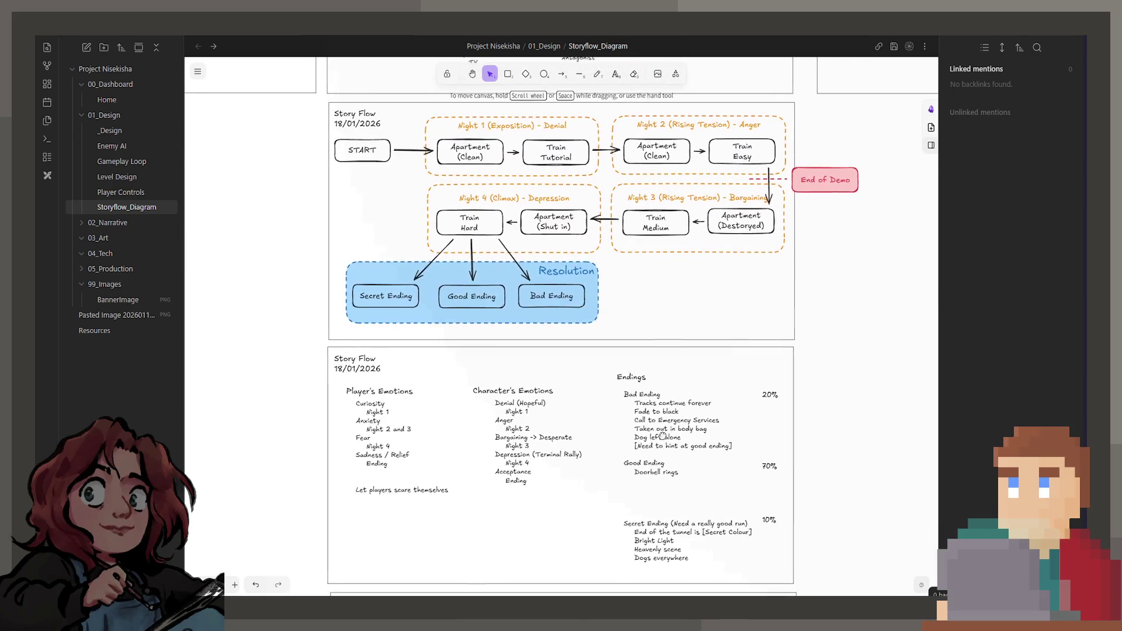
scroll(664, 435, "right", 1)
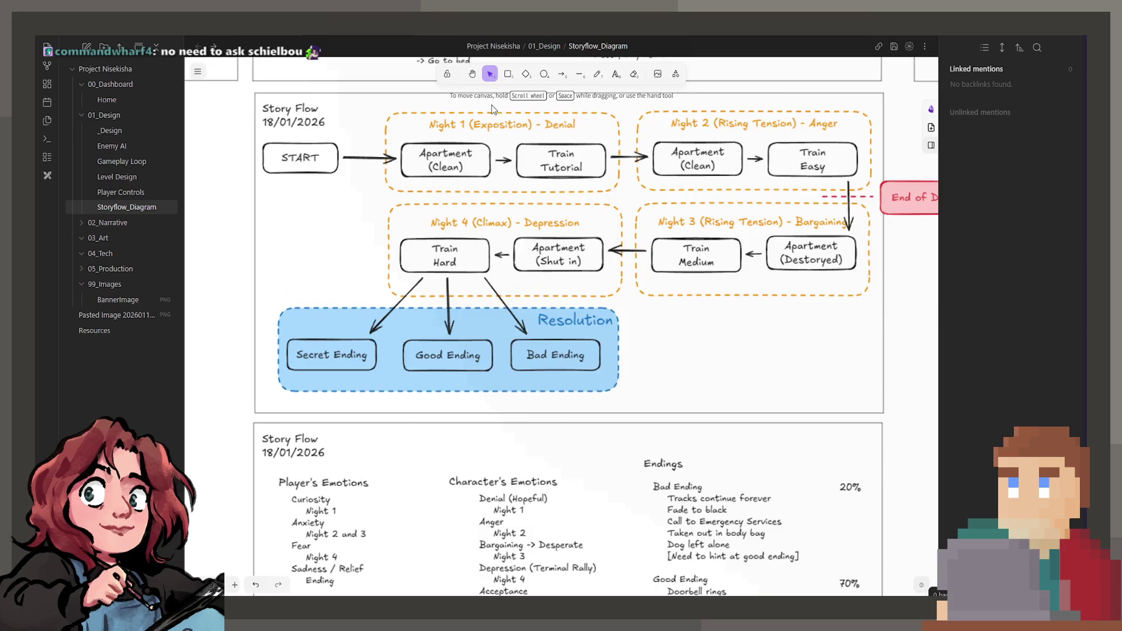
scroll(553, 168, "up", 5)
- Move Train Tutorial to the start of Night 1, shifting Apartment (Clean) aside
left_click(536, 215)
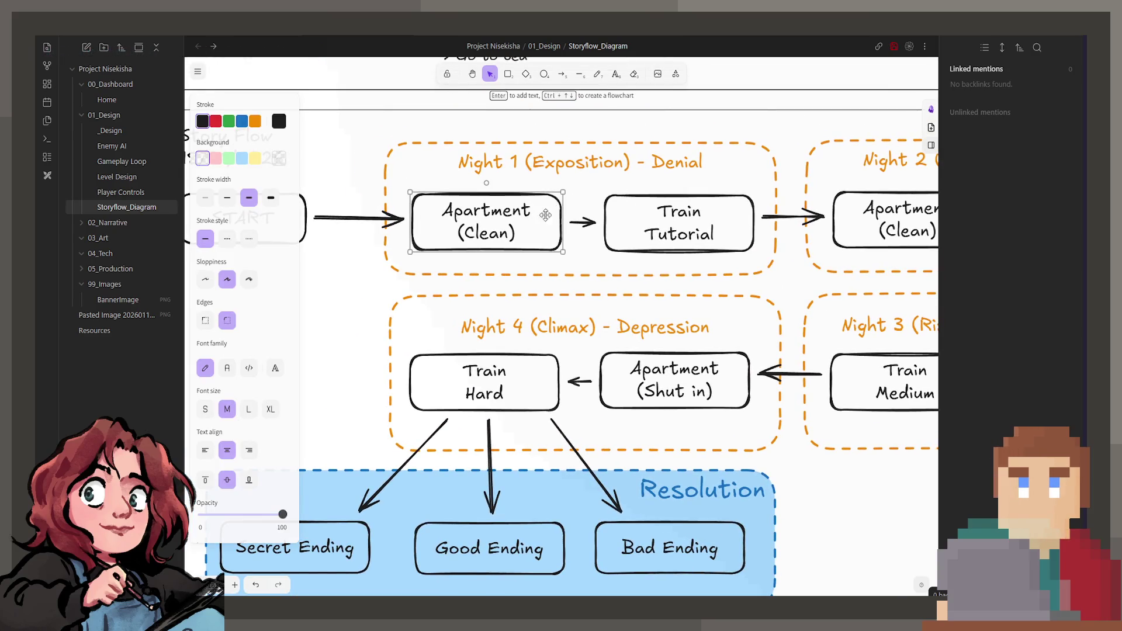
left_click_drag(551, 212, 616, 255)
left_click_drag(622, 216, 477, 208)
left_click_drag(439, 210, 432, 214)
left_click_drag(514, 263, 628, 232)
left_click(379, 281)
left_click_drag(379, 281, 413, 227)
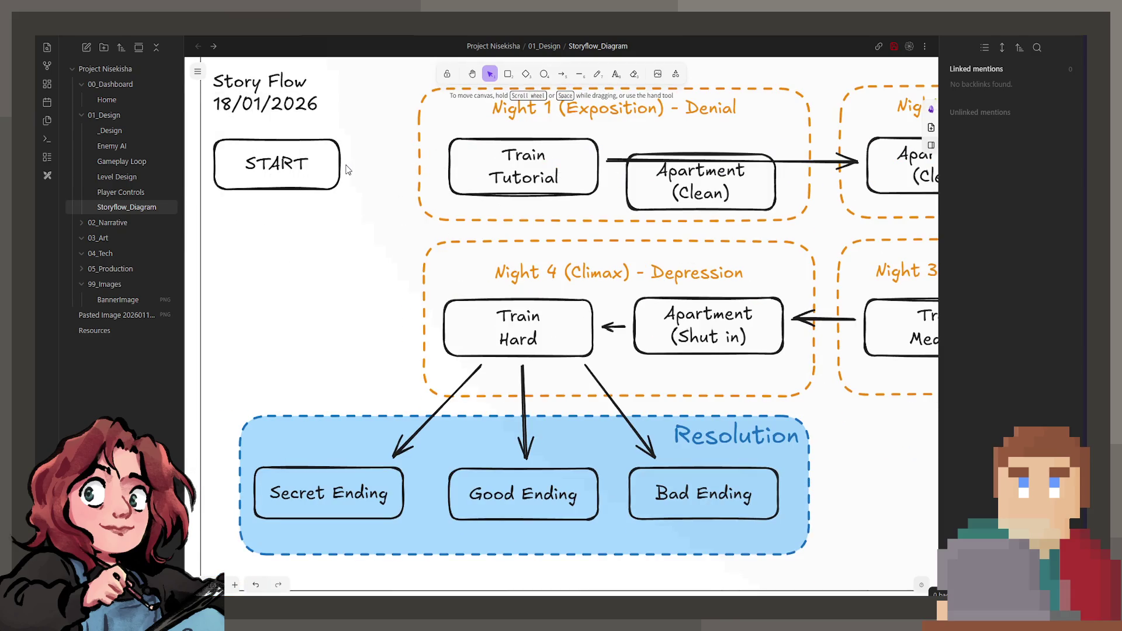
- Draw a solid arrow from START to Train Tutorial
left_click(561, 75)
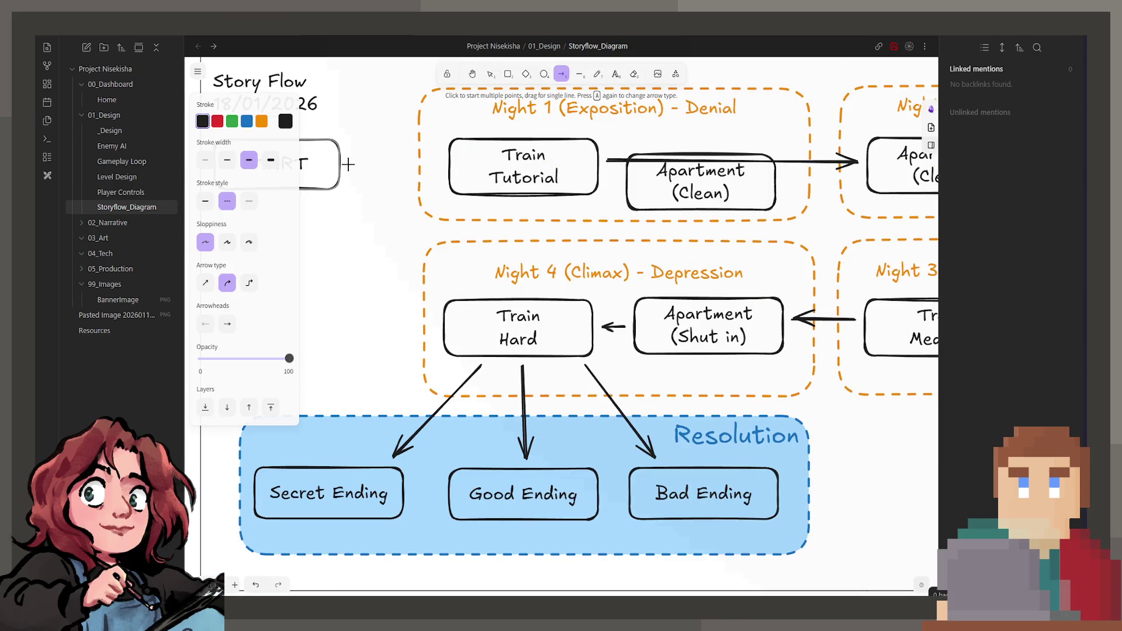
left_click_drag(339, 164, 439, 167)
left_click(206, 201)
- Delete the long arrow through Night 1 and place Apartment (Clean) beside Train Tutorial
scroll(363, 243, "up", 1)
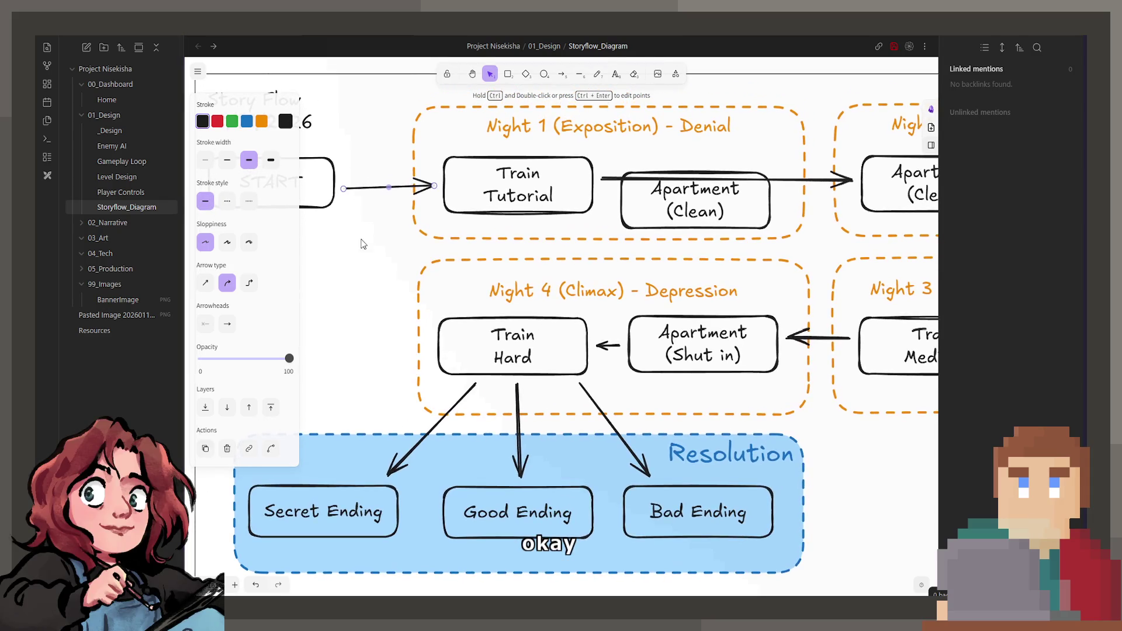
left_click(630, 180)
left_click(628, 189)
left_click(612, 178)
key("Delete")
left_click_drag(630, 189, 647, 171)
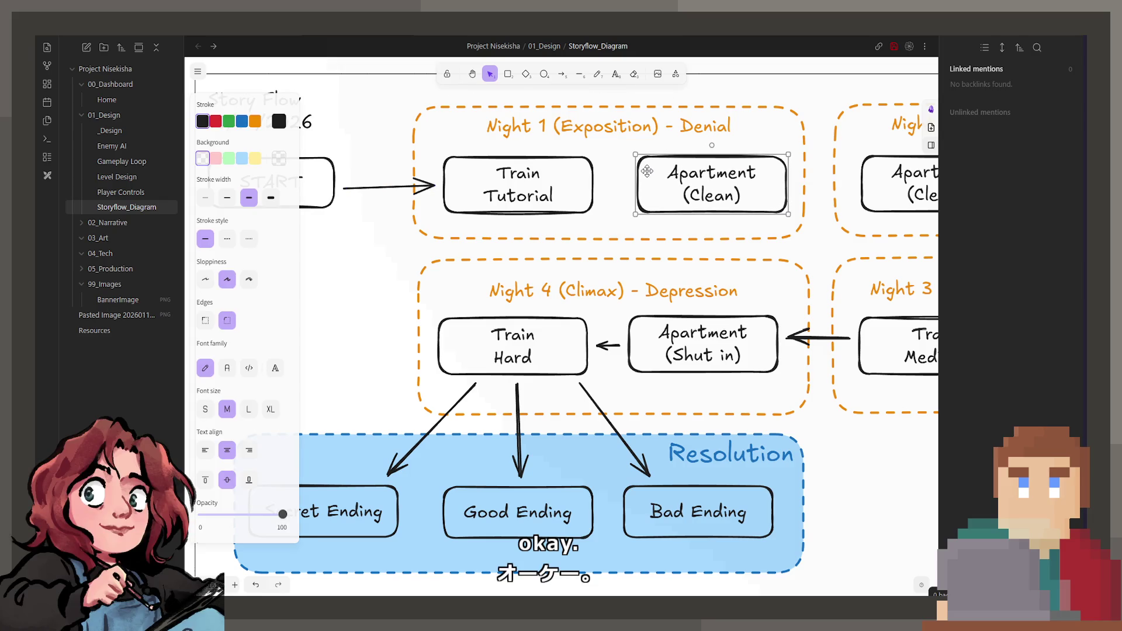
- Link Train Tutorial to Apartment (Clean), and Night 1 to Night 2, with arrows
key("a")
left_click_drag(602, 184, 628, 184)
scroll(674, 197, "right", 3)
left_click(560, 75)
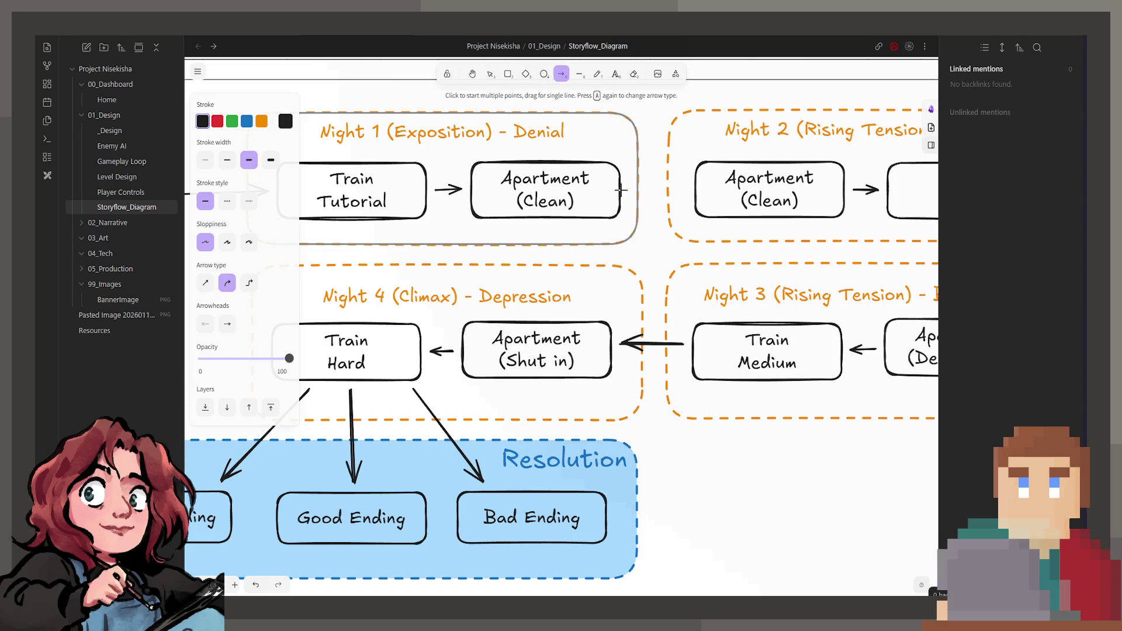
left_click_drag(621, 189, 683, 190)
scroll(696, 261, "up", 1)
left_click(663, 272)
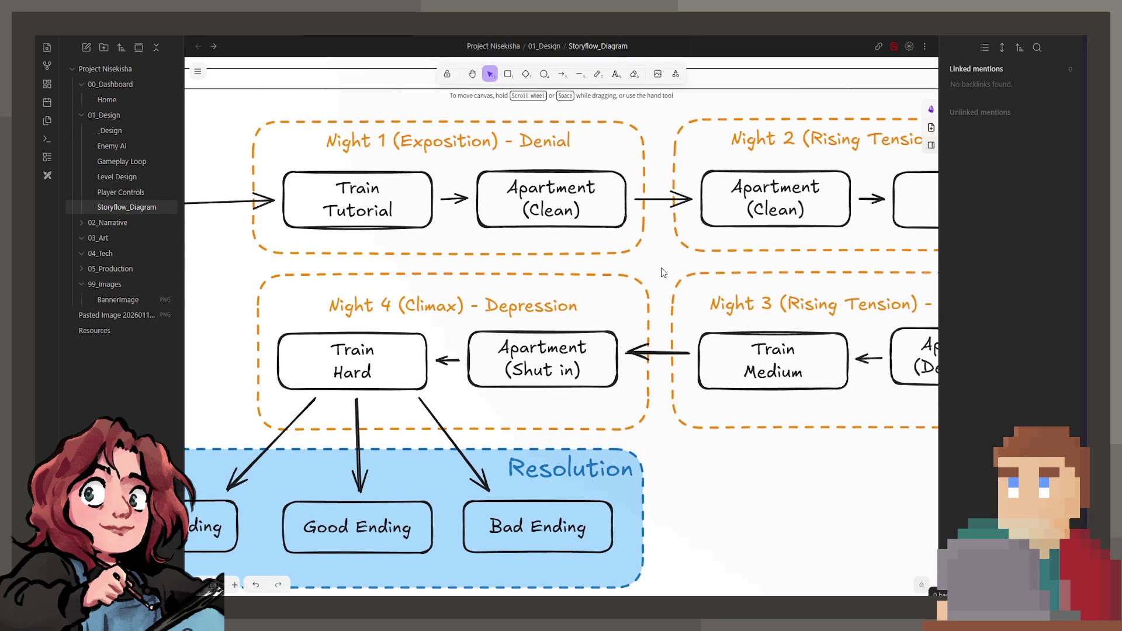
scroll(664, 271, "down", 2)
scroll(583, 326, "down", 2)
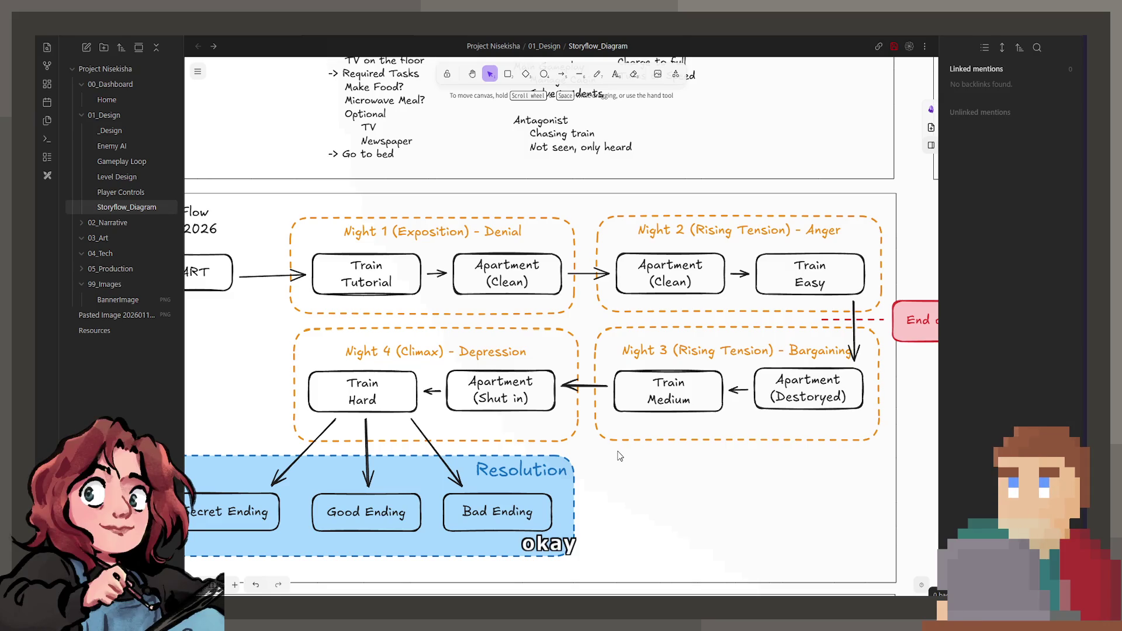
- Add a small note reading 'Start with gameplay' / 'This is interesting to play' below START
scroll(561, 328, "left", 5)
double_click(416, 333)
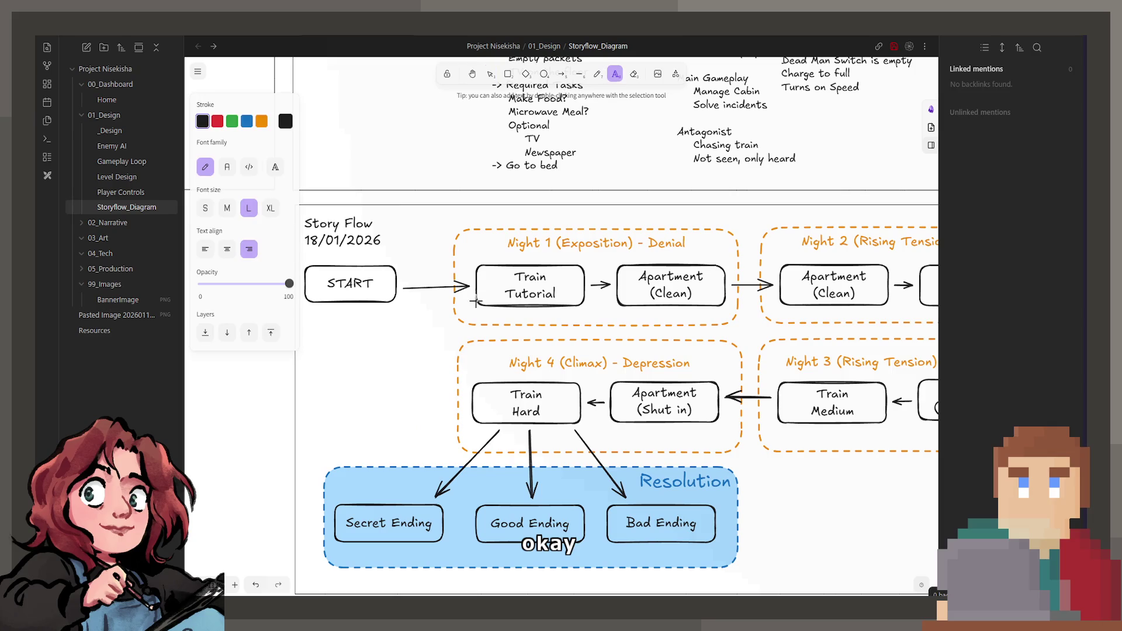
type("Start")
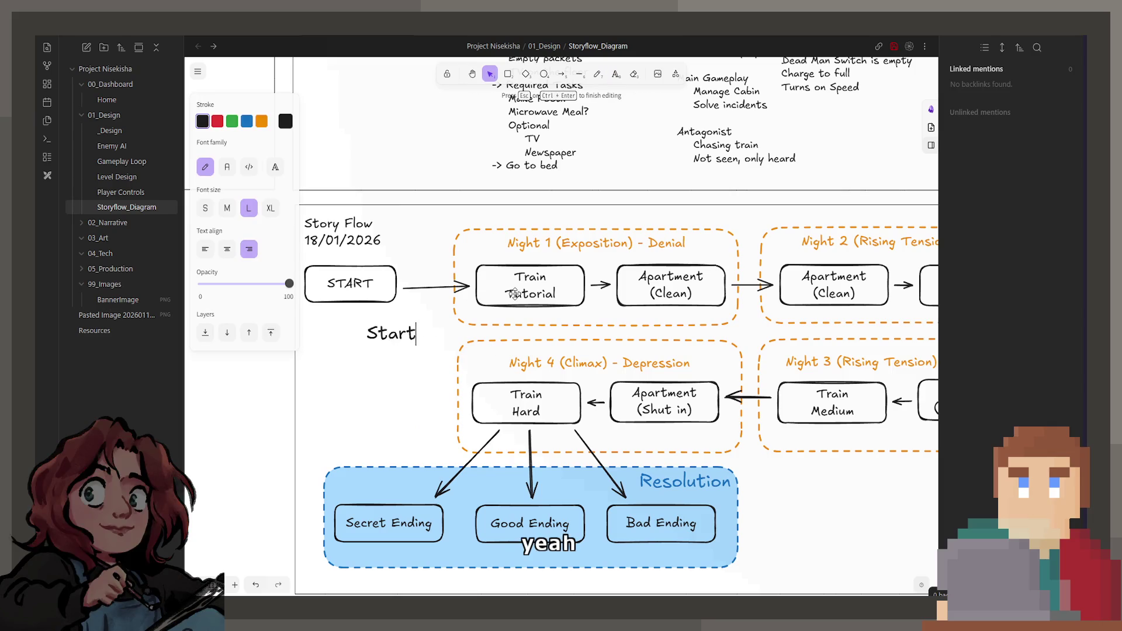
key("BackSpace")
key("BackSpace")
key("BackSpace")
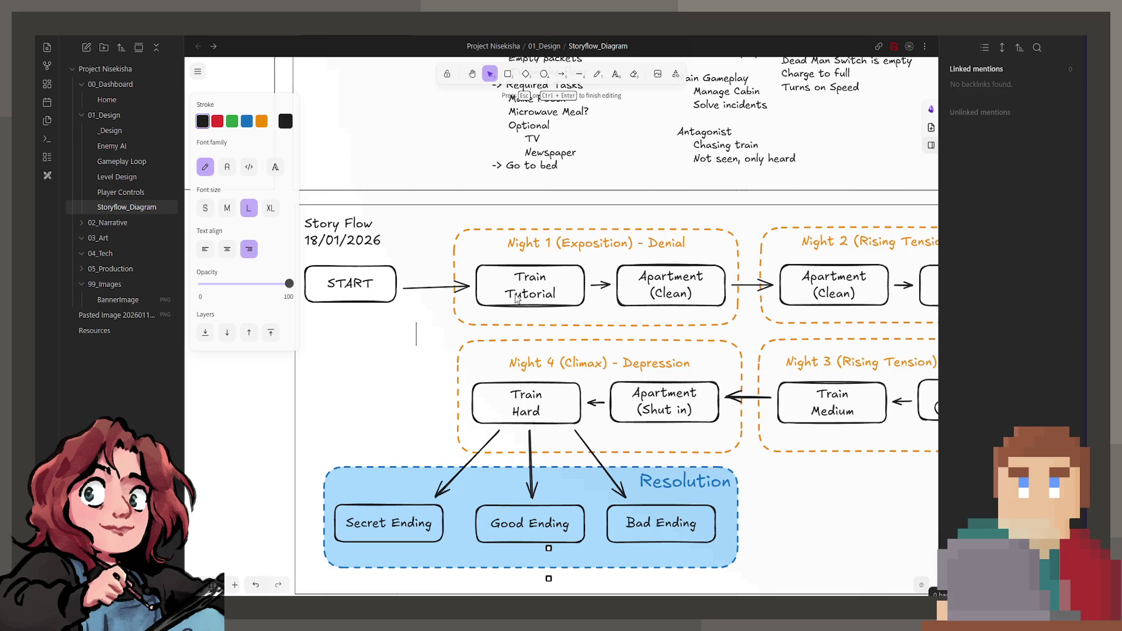
left_click(204, 208)
type("Start with gam")
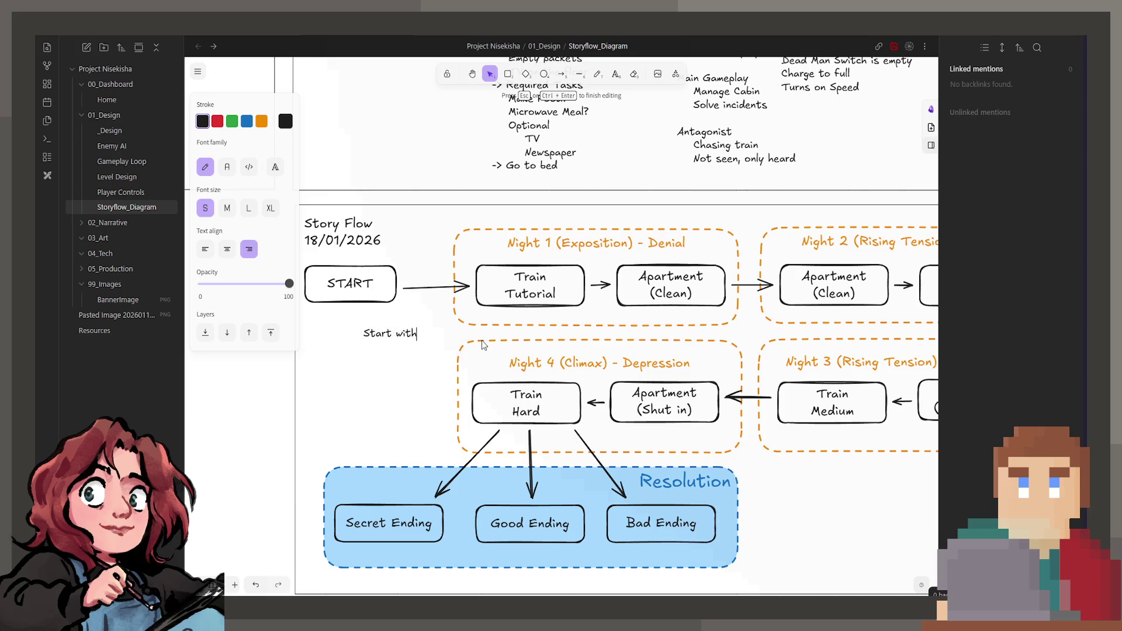
type("eplaye")
key("BackSpace")
left_click(205, 248)
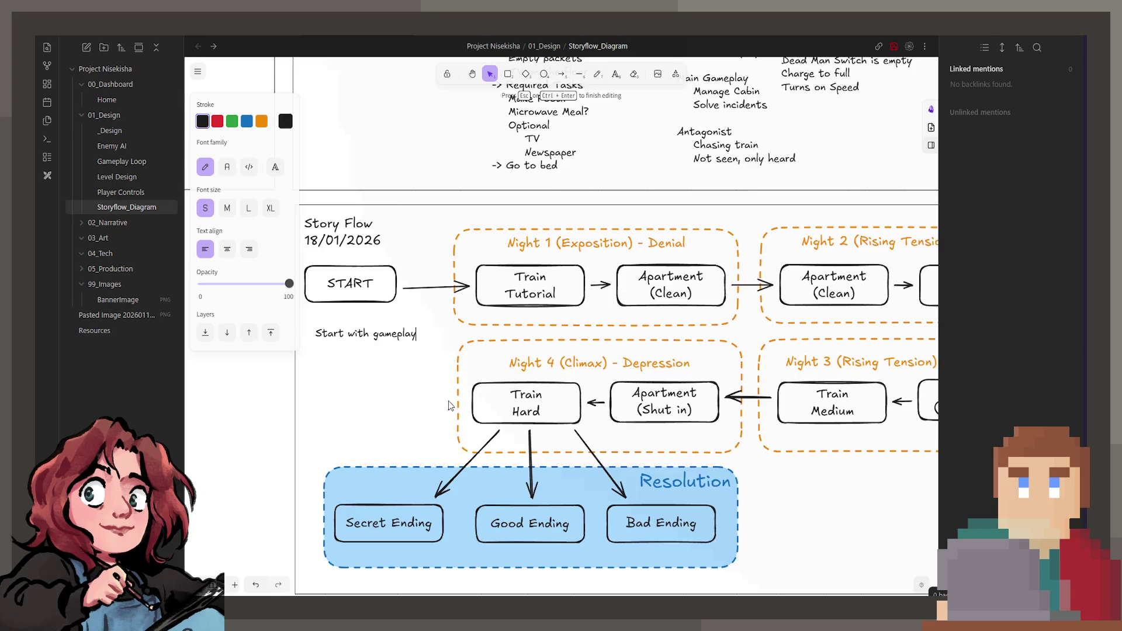
scroll(447, 405, "up", 1)
key("Return")
type("\"This is interesting to play")
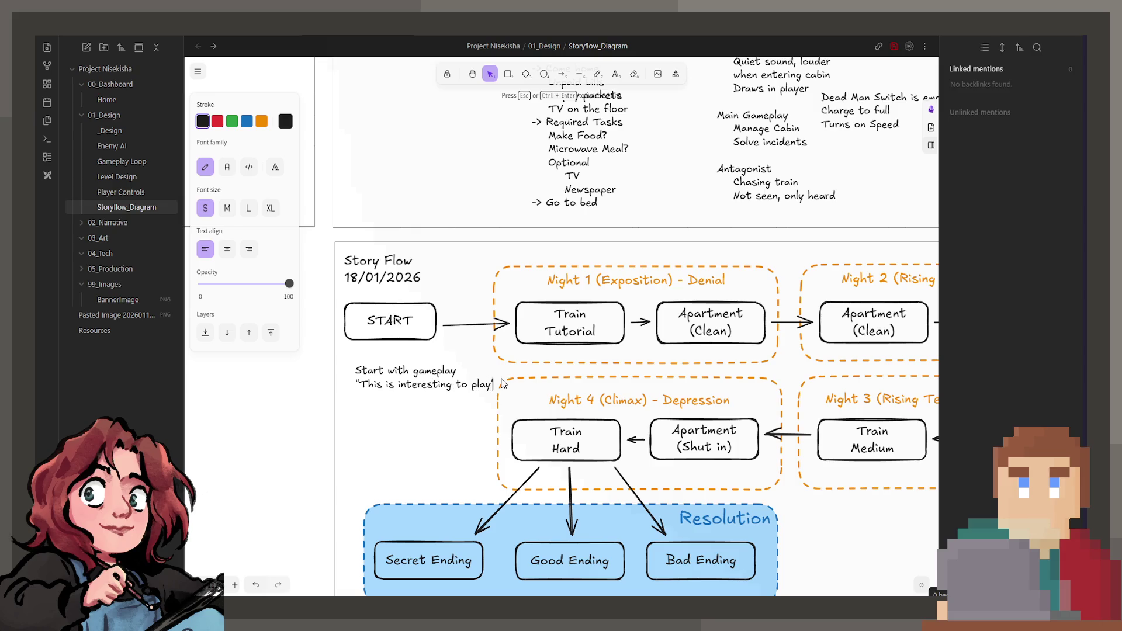
- Duplicate the note, change it to 'Now introduce character', and place it under Apartment (Clean)
left_click(455, 426)
mouse_move(402, 385)
left_mouse_down()
mouse_move(423, 374)
mouse_move(412, 370)
mouse_move(748, 373)
left_mouse_up()
double_click(761, 362)
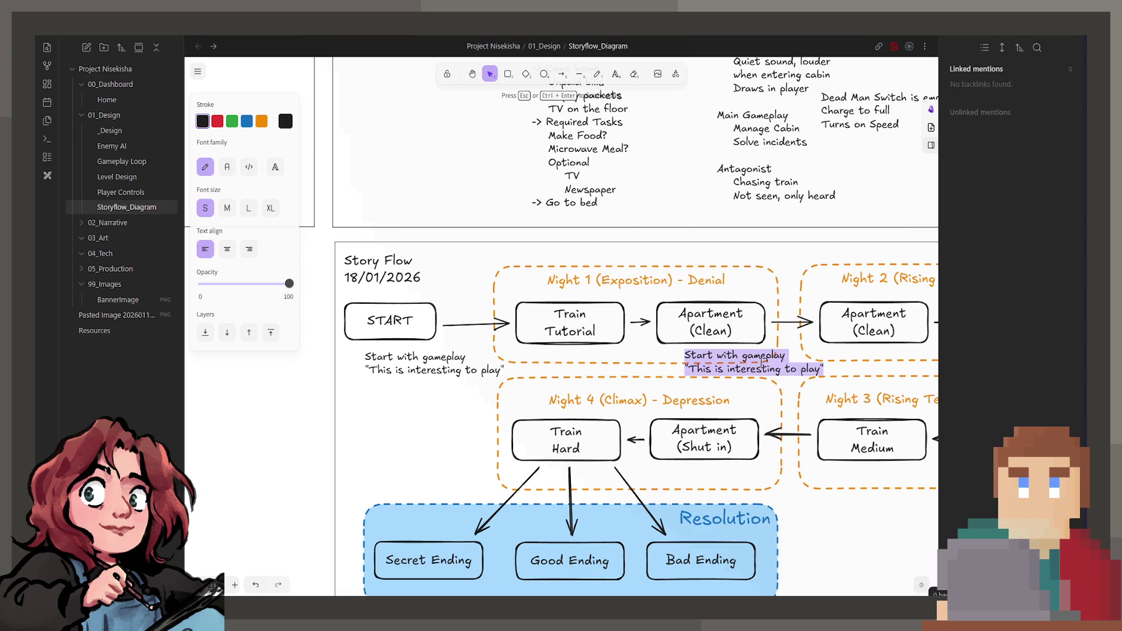
type("N")
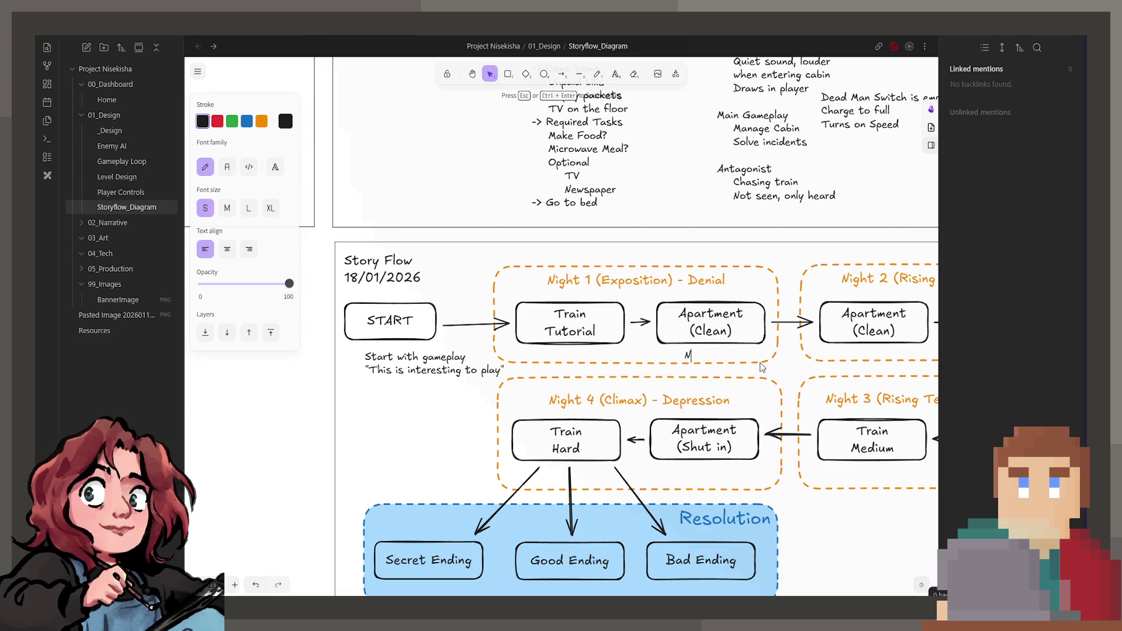
type("ow introduce character")
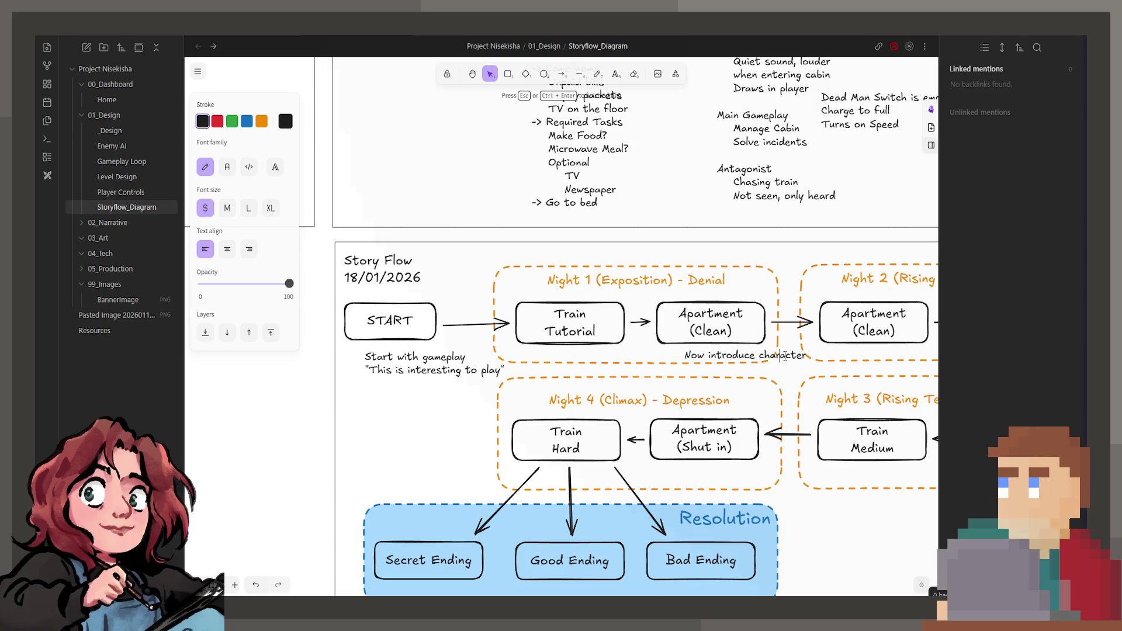
key("Escape")
left_click_drag(747, 355, 722, 351)
- Add the line 'Why should they care?' to the character note and center-align it
double_click(722, 351)
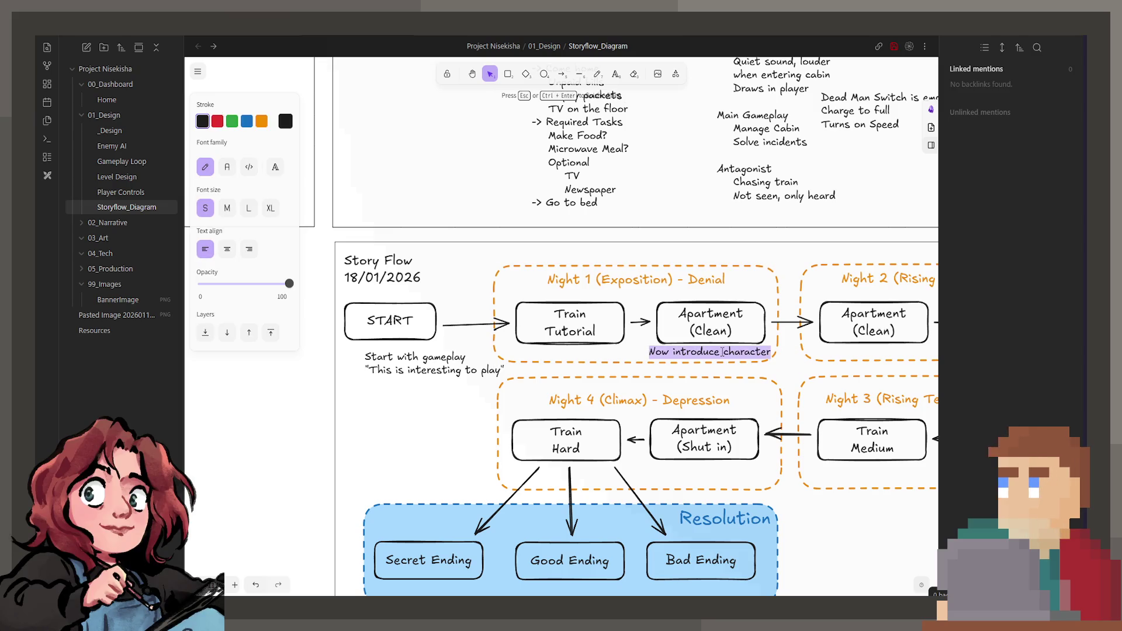
key("End")
key("Return")
type("Why ")
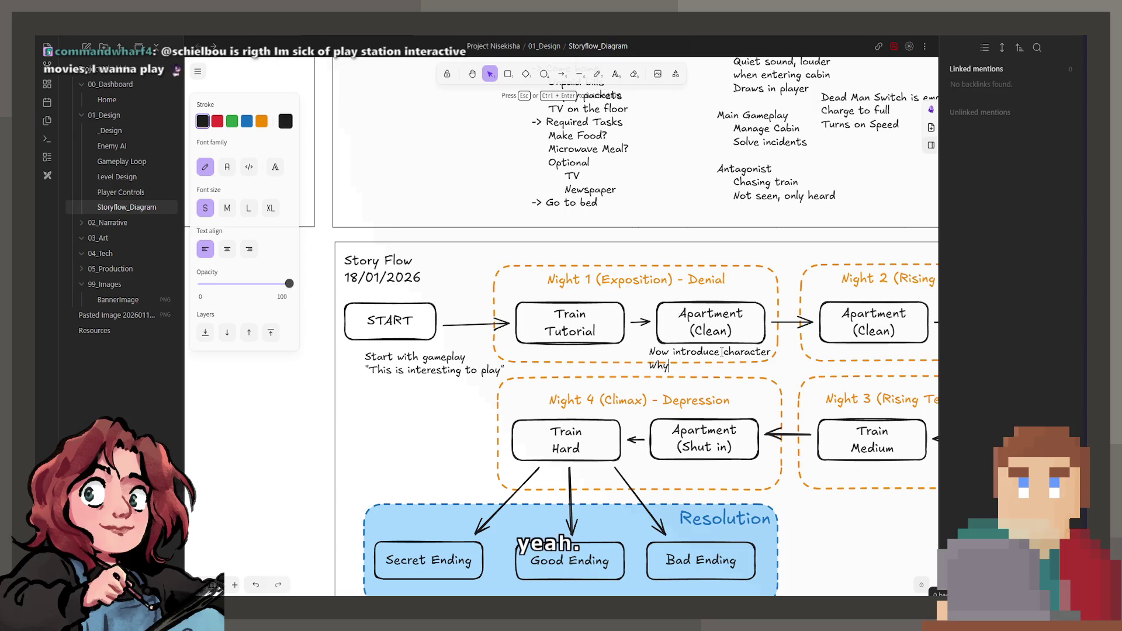
type("should they care?")
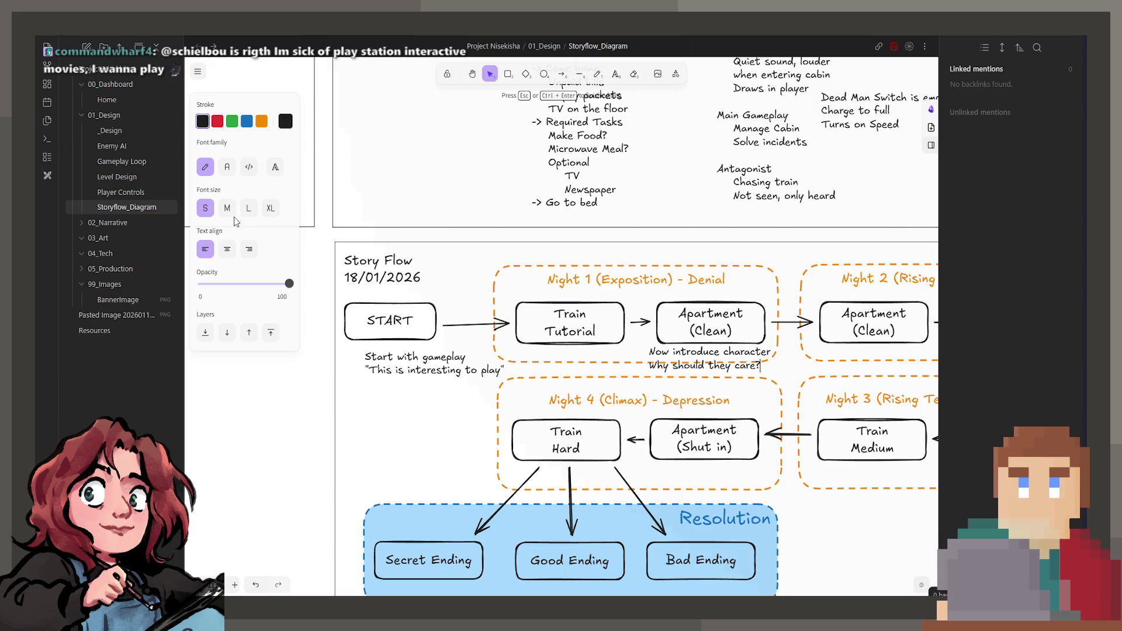
left_click(227, 249)
- Append ', fast-paced' to the gameplay note, center-align it, and move it under Train Tutorial
scroll(625, 370, "right", 3)
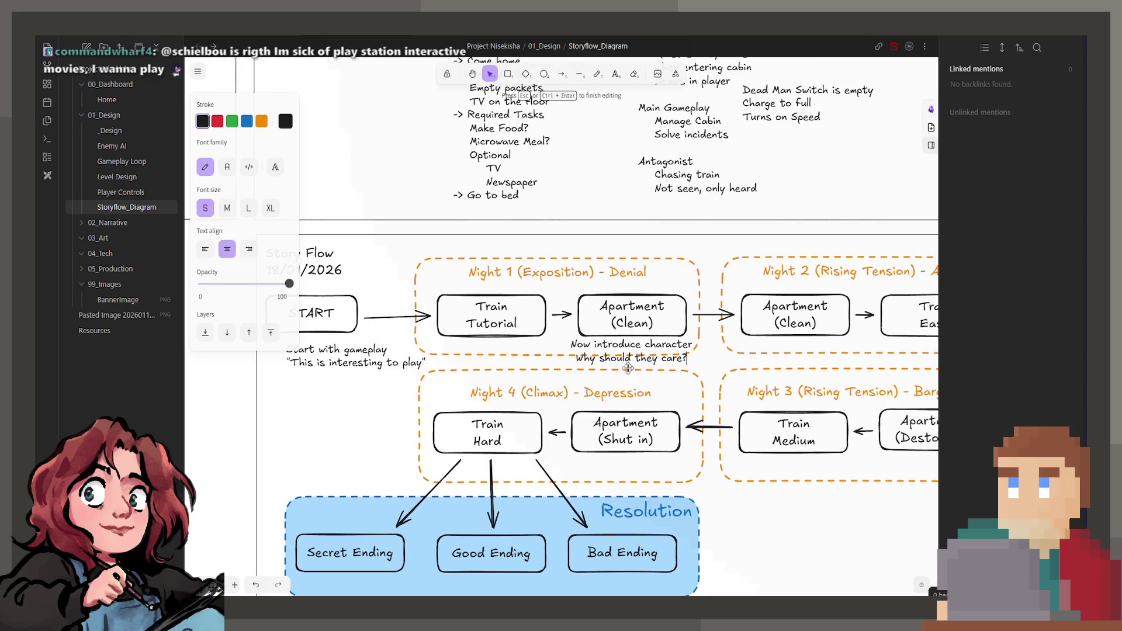
scroll(626, 369, "left", 3)
left_click(490, 366)
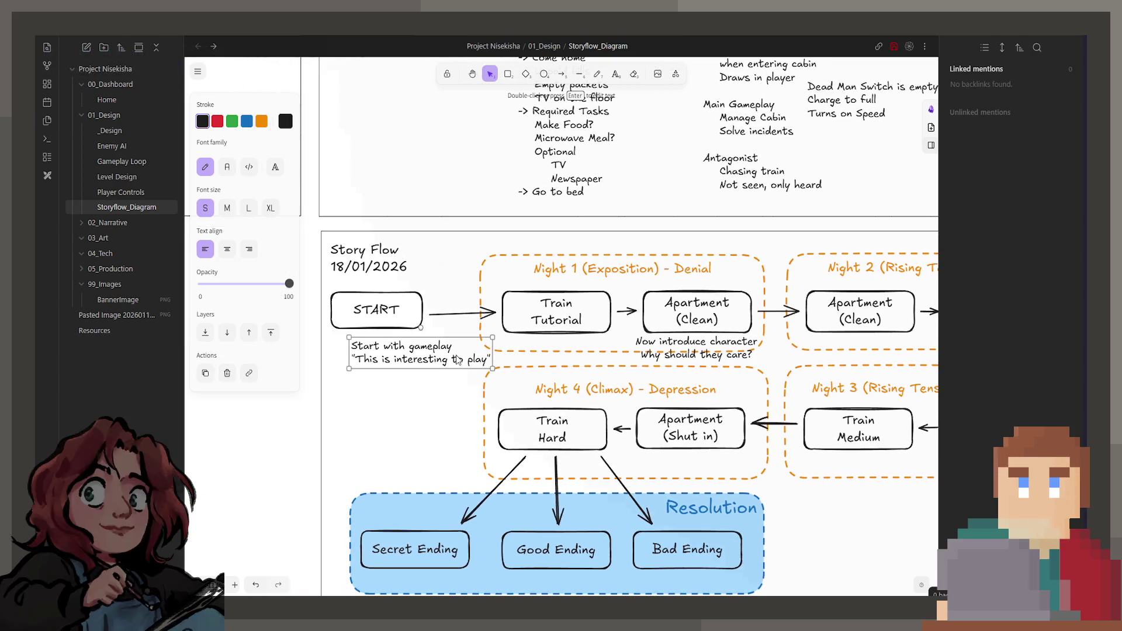
double_click(490, 360)
type("Thinking")
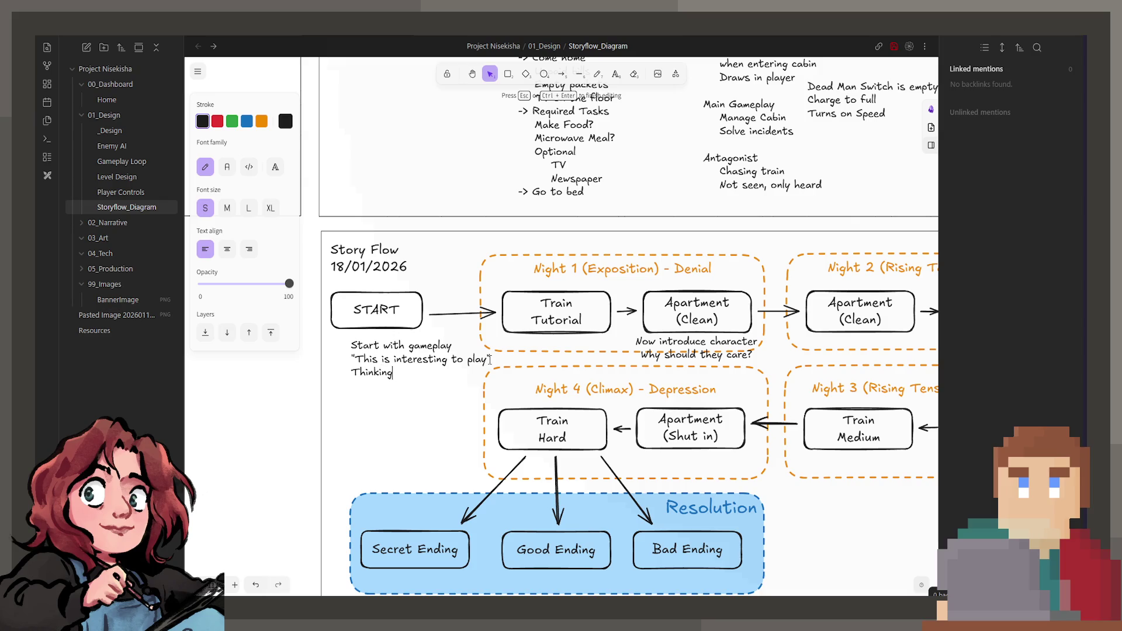
type(", fast-paced")
key("Escape")
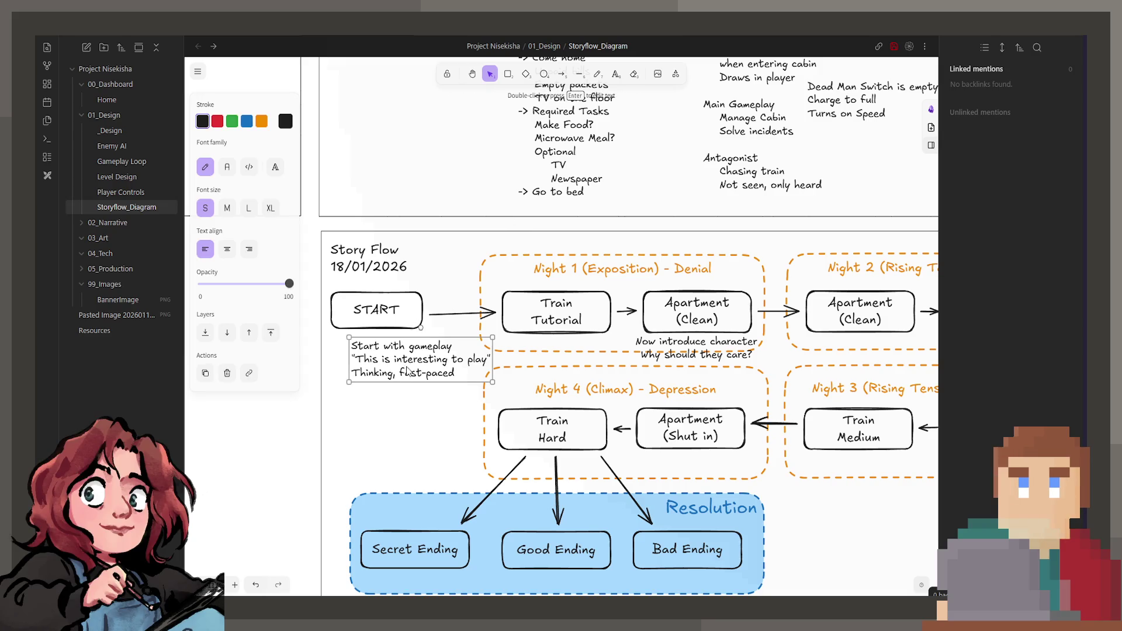
left_click(249, 248)
mouse_move(449, 367)
left_mouse_down()
mouse_move(458, 353)
mouse_move(577, 363)
left_mouse_up()
left_click(228, 249)
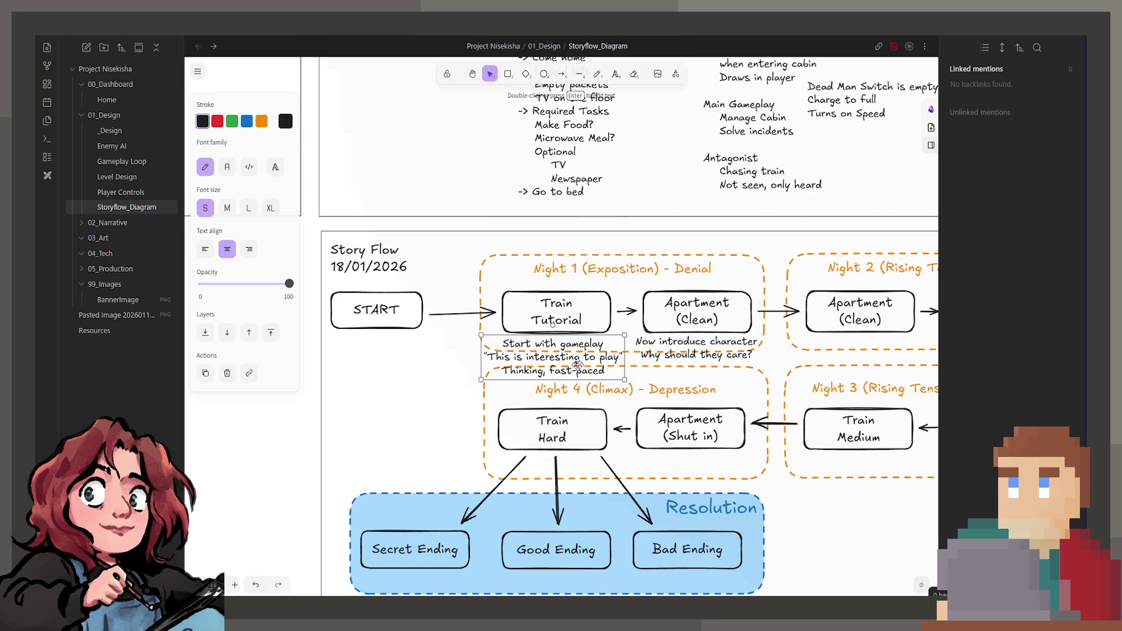
key("Escape")
scroll(471, 339, "right", 3)
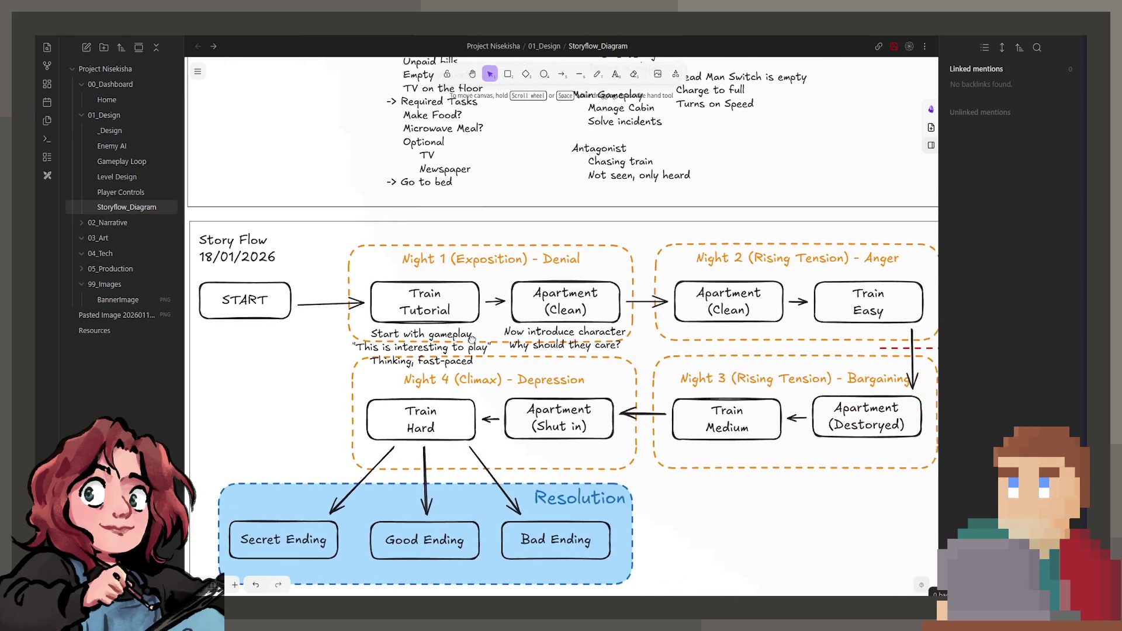
scroll(590, 363, "down", 3)
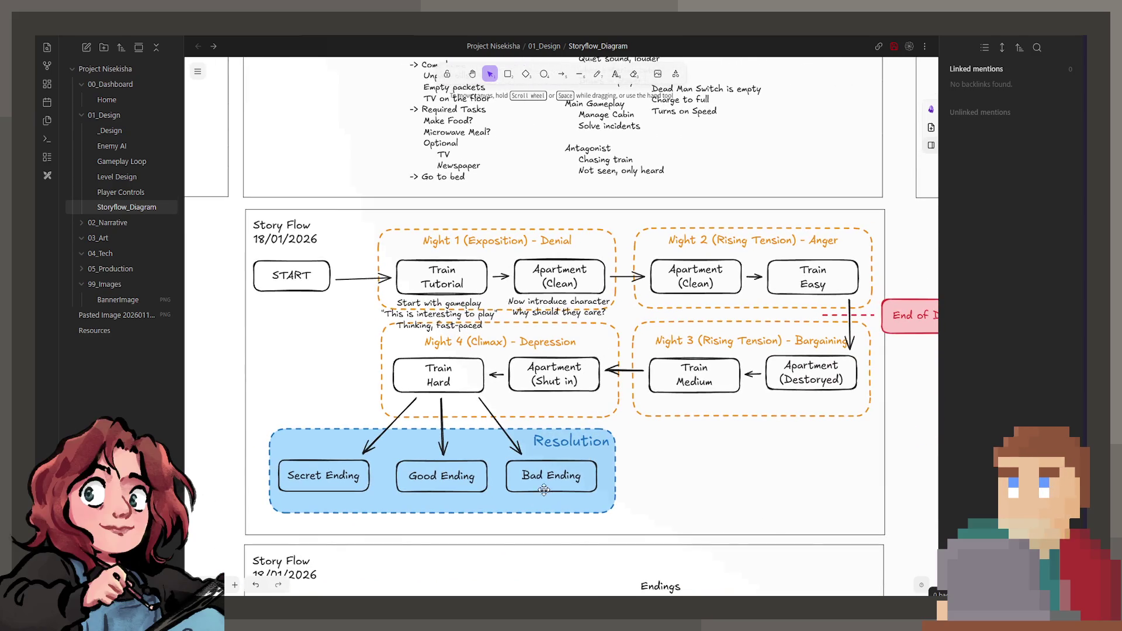
scroll(558, 476, "down", 8)
scroll(517, 576, "up", 7)
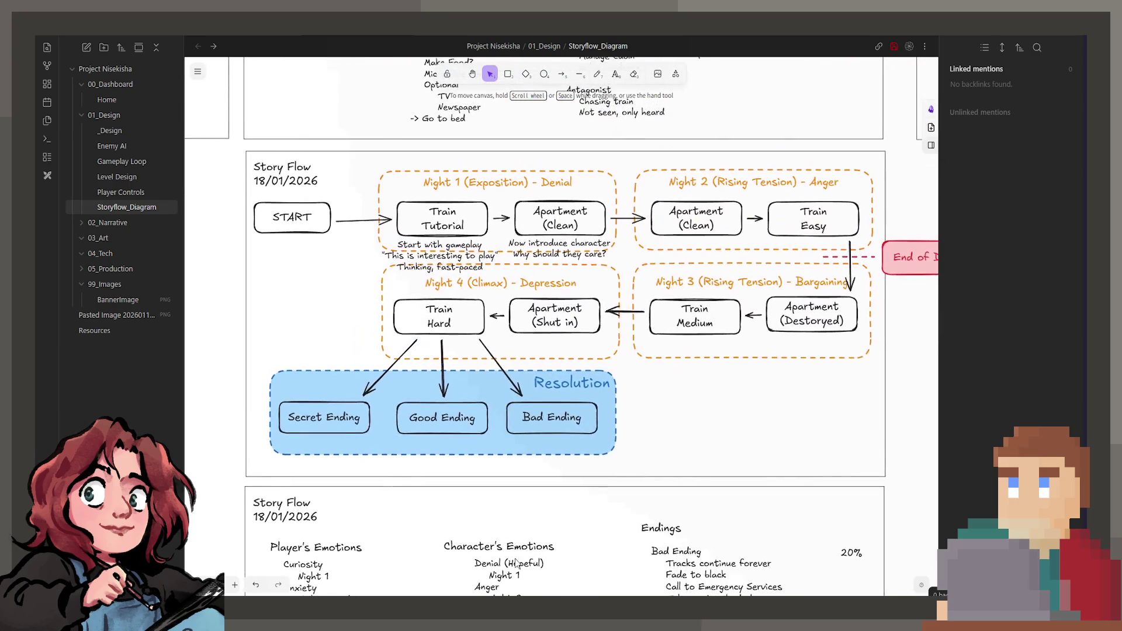
scroll(517, 576, "up", 1)
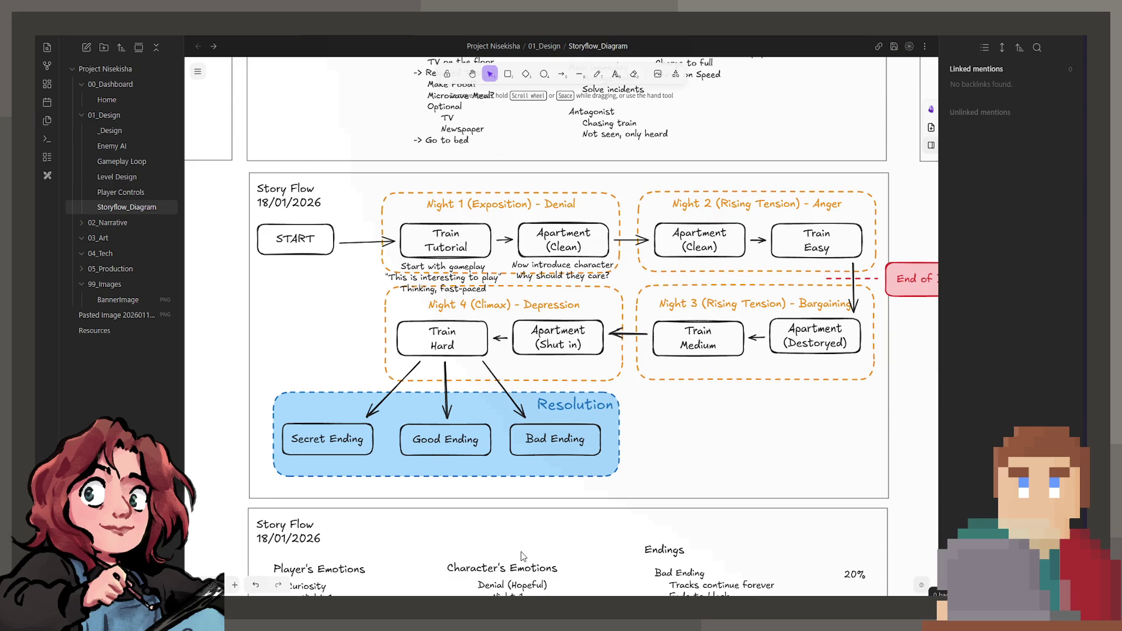
scroll(573, 391, "down", 2, "ctrl")
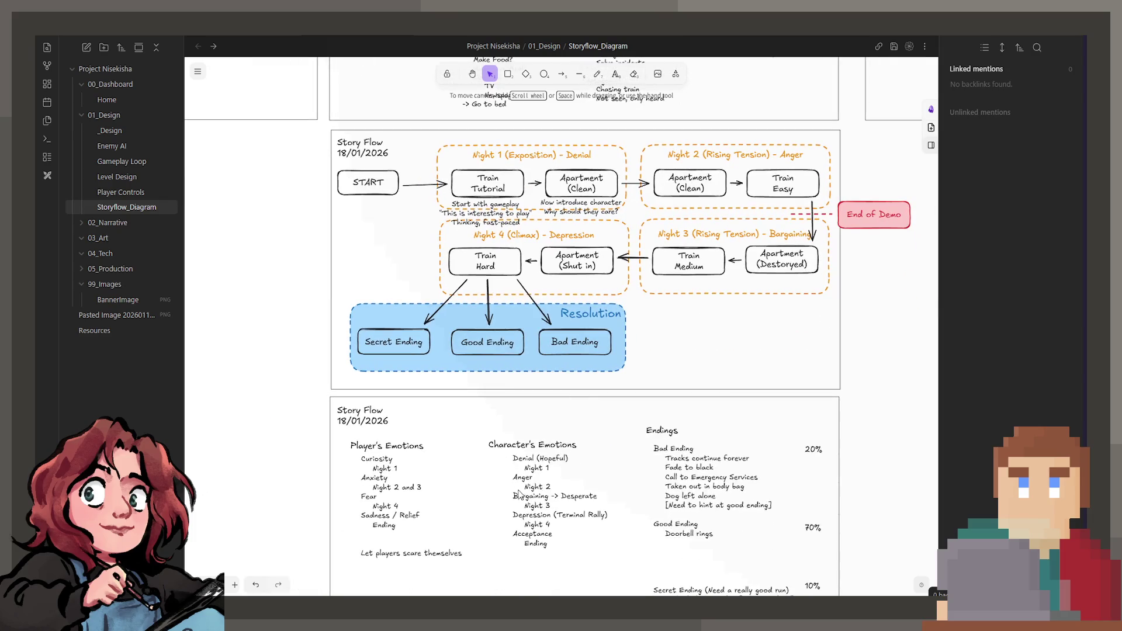
scroll(526, 497, "up", 2)
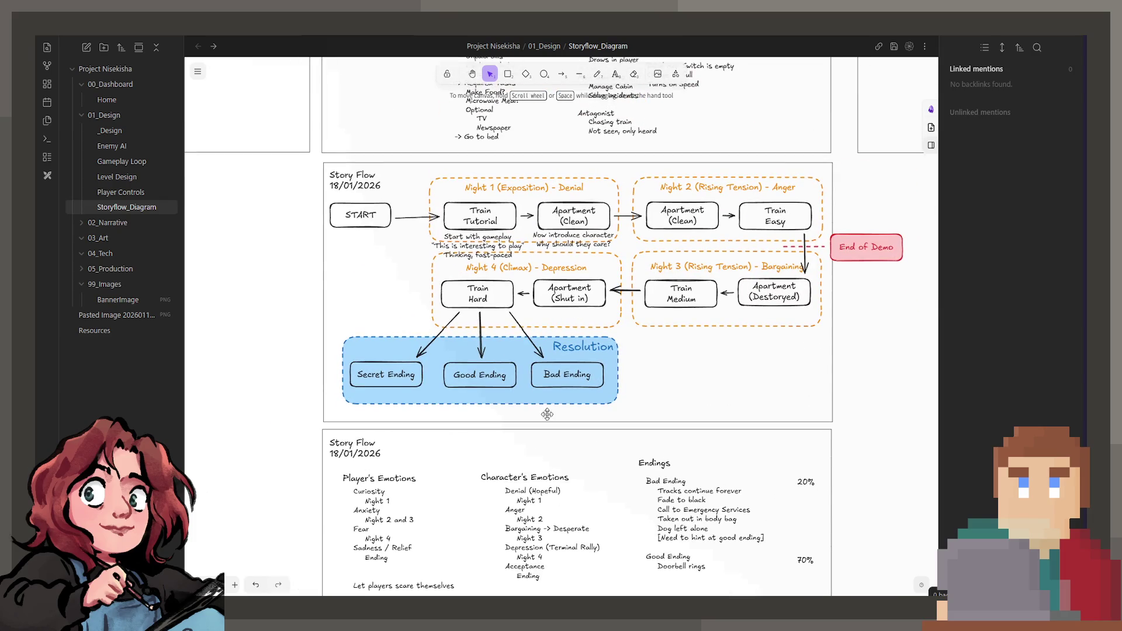
scroll(572, 321, "down", 5)
scroll(606, 245, "up", 1)
left_click(593, 215)
- Add 'Letter', 'Can't interact with it again' and an indented 'Shuts it away' under Night 1, then widen the box
double_click(592, 203)
key("Return")
key("Return")
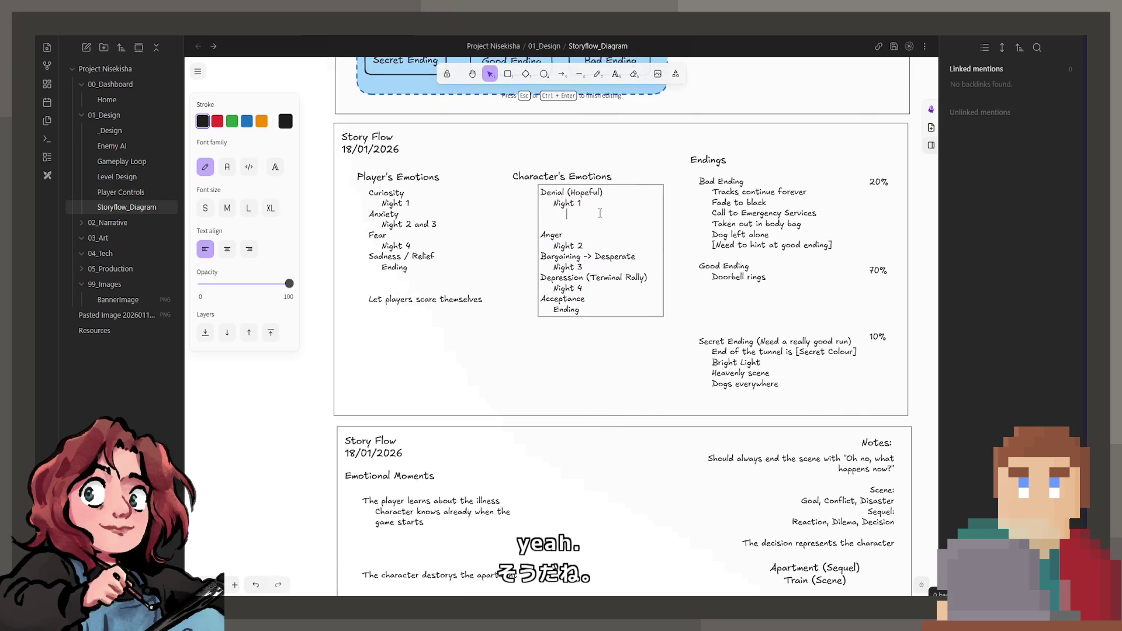
type("Letter")
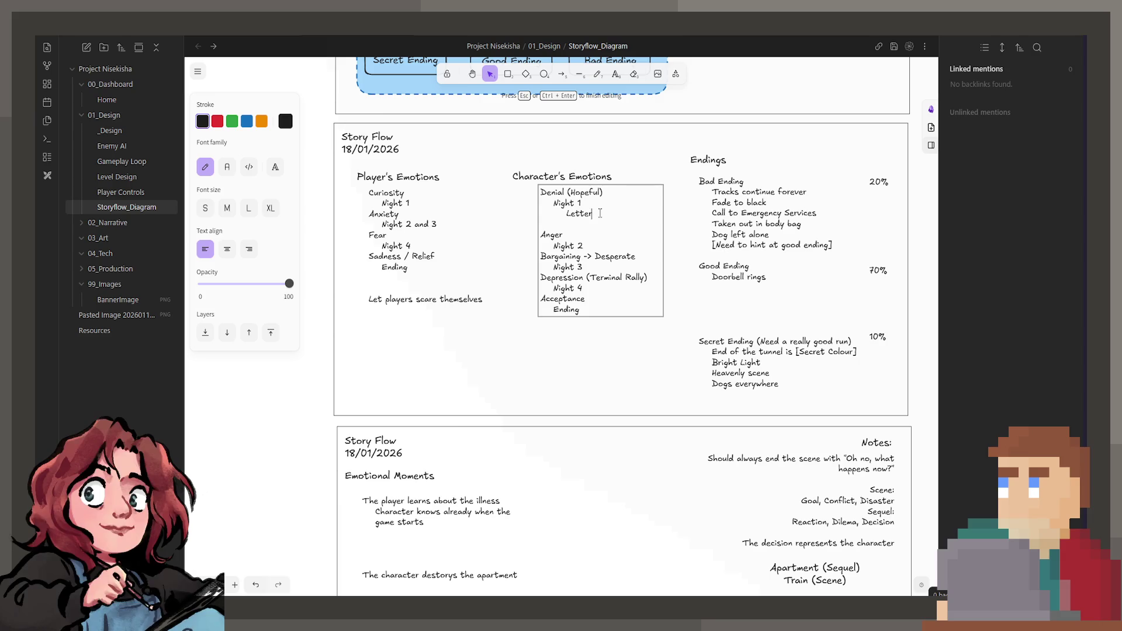
key("Return")
type("Can't intera")
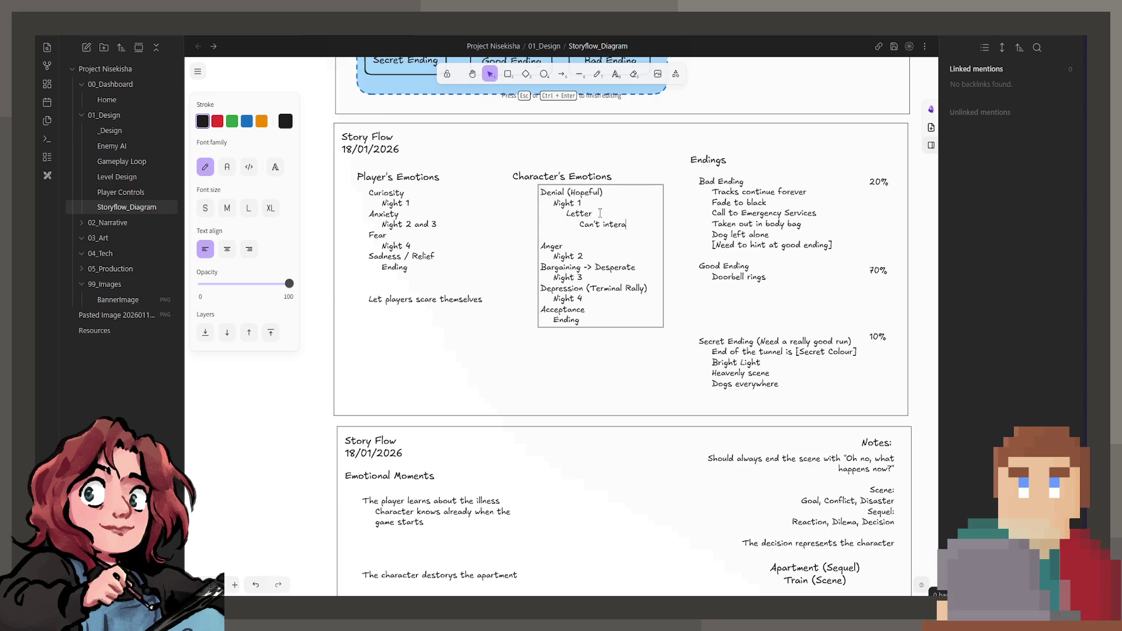
type("ct with it ag")
key("BackSpace")
key("BackSpace")
key("BackSpace")
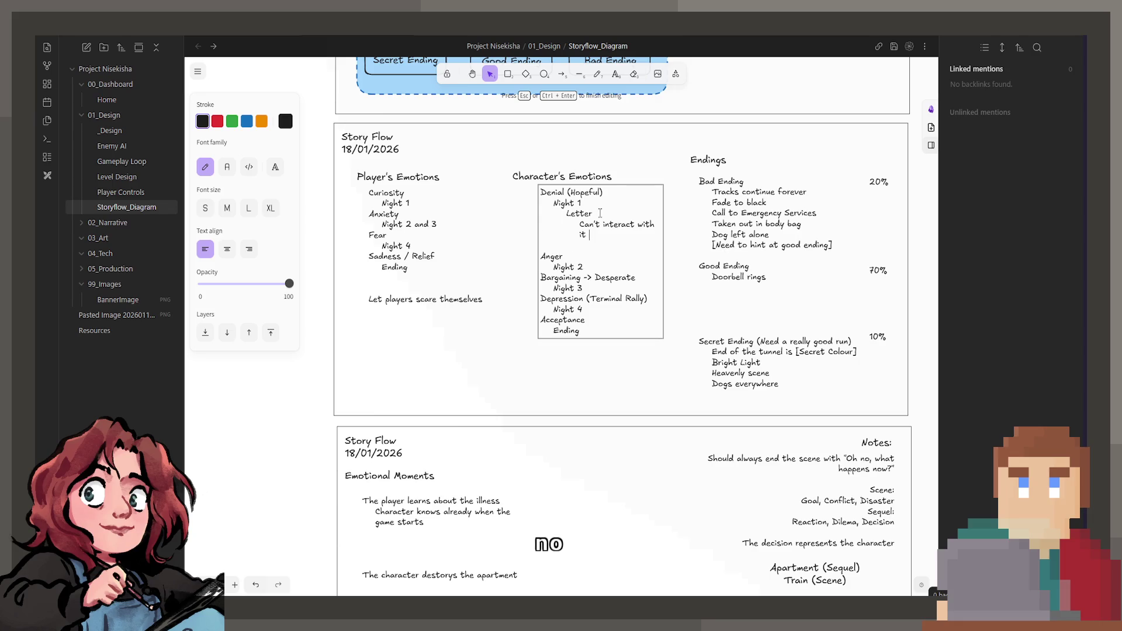
type("again")
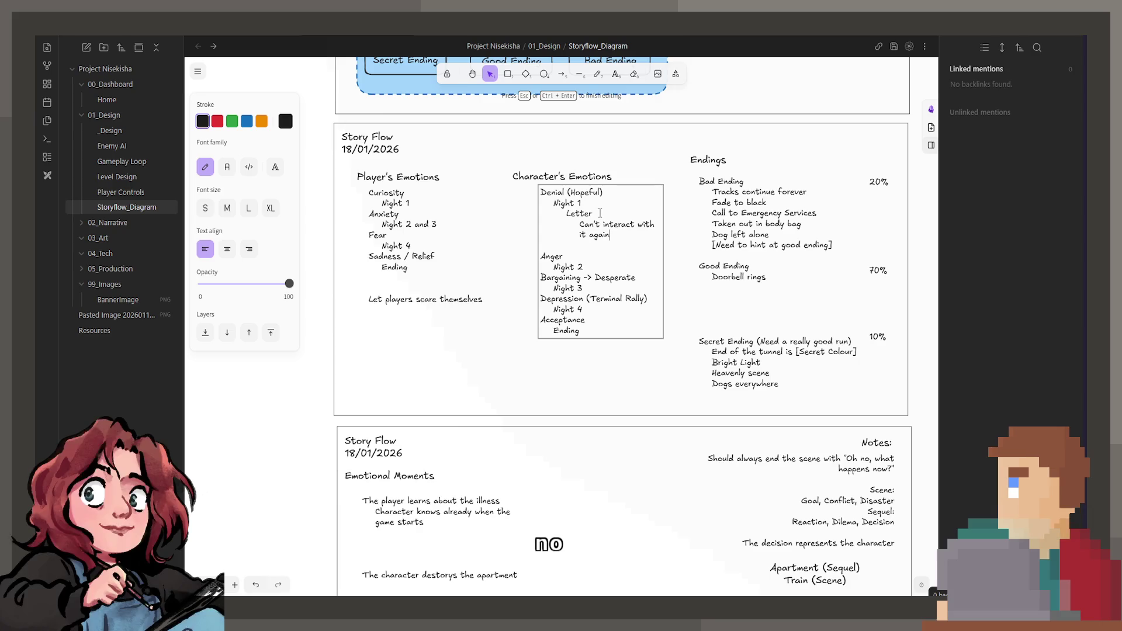
key("Return")
key("Tab")
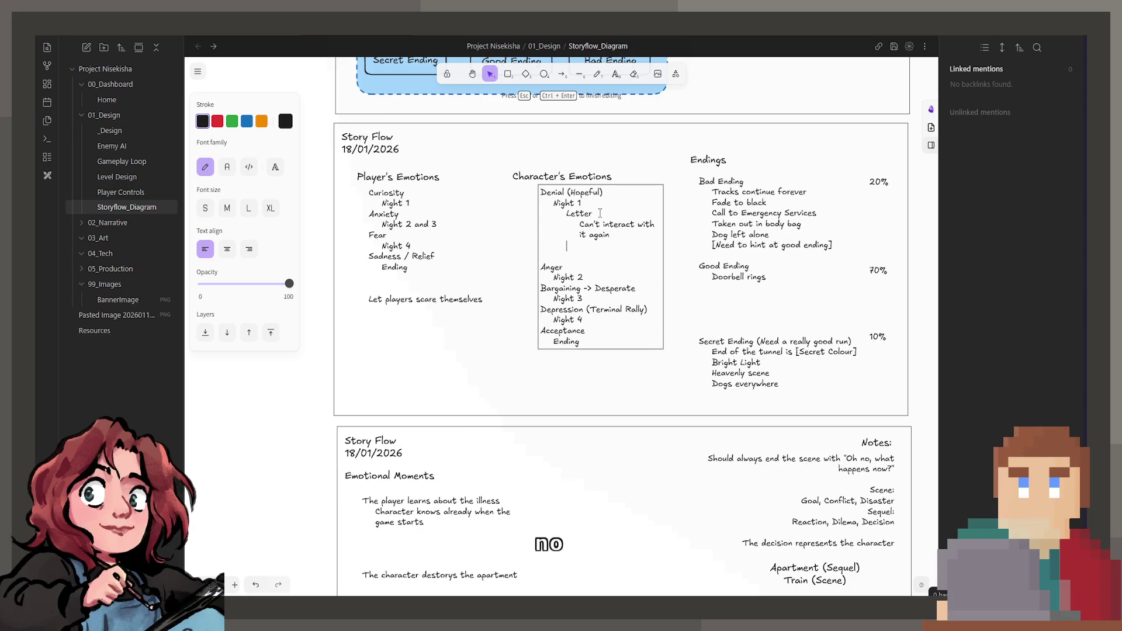
type("Shuts it away")
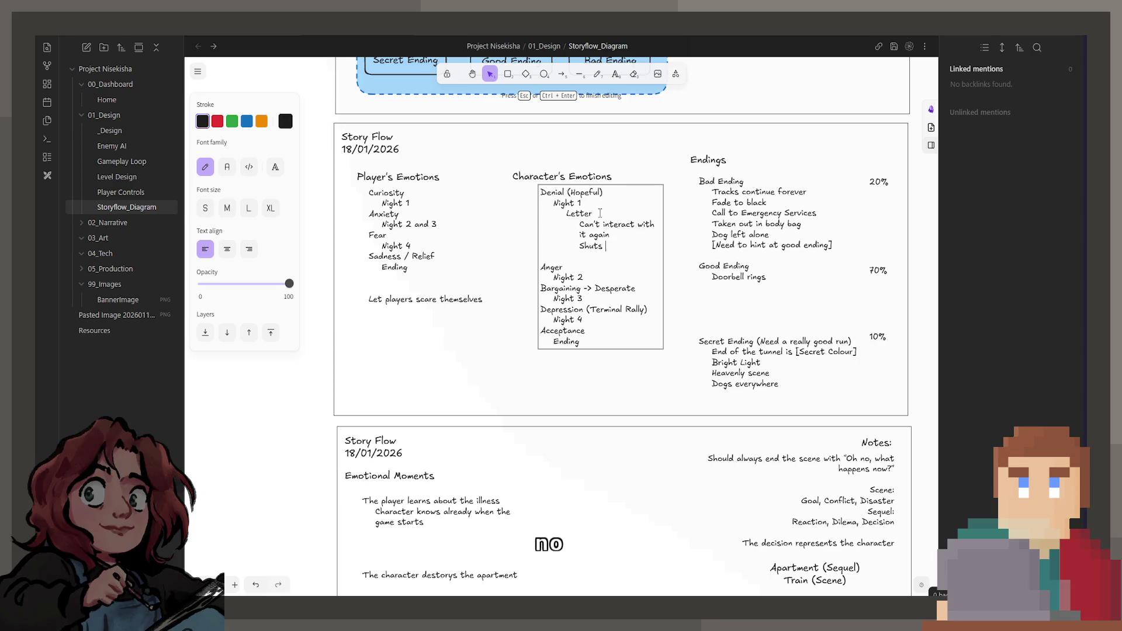
key("Escape")
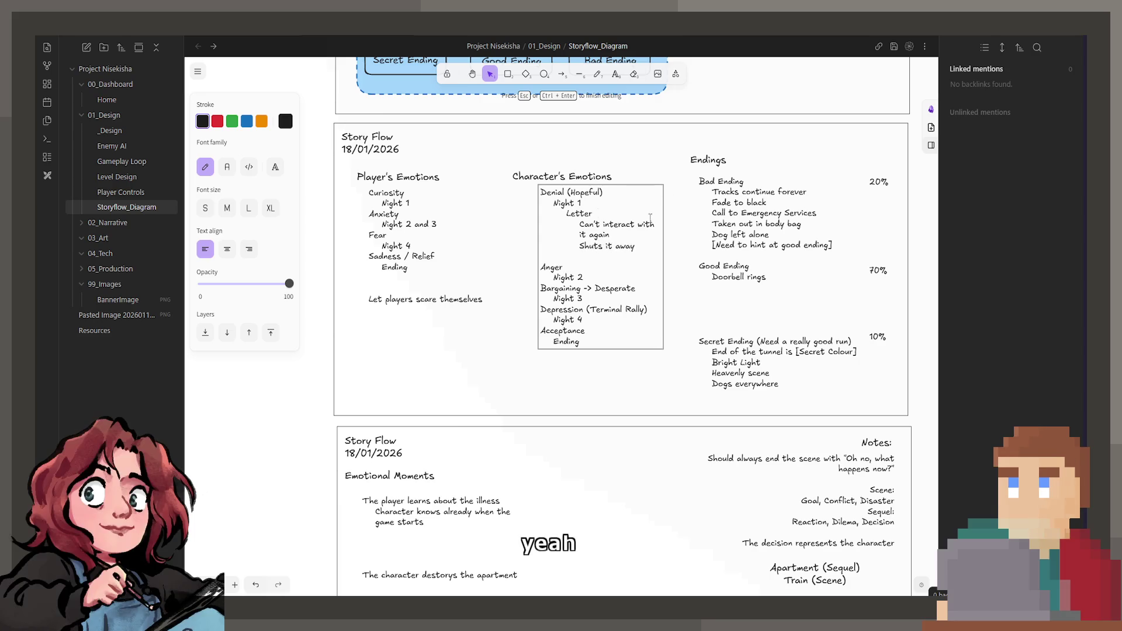
left_click_drag(664, 247, 703, 245)
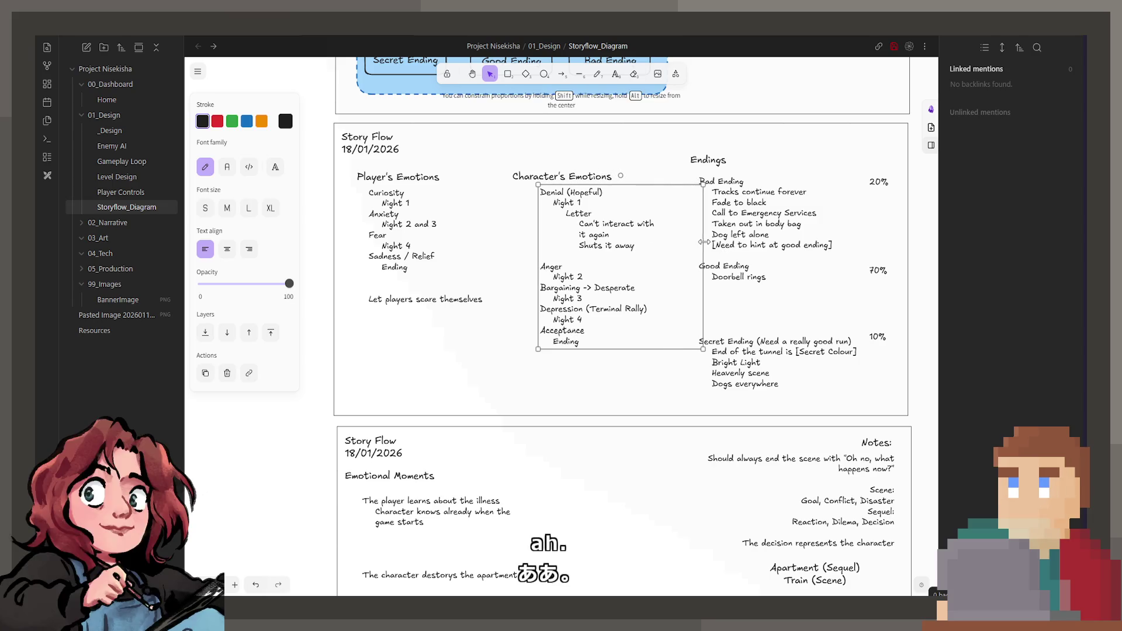
- Rejoin 'again' onto its line and remove the extra indent before 'Shuts it away'
double_click(673, 227)
left_click(673, 224)
key("Delete")
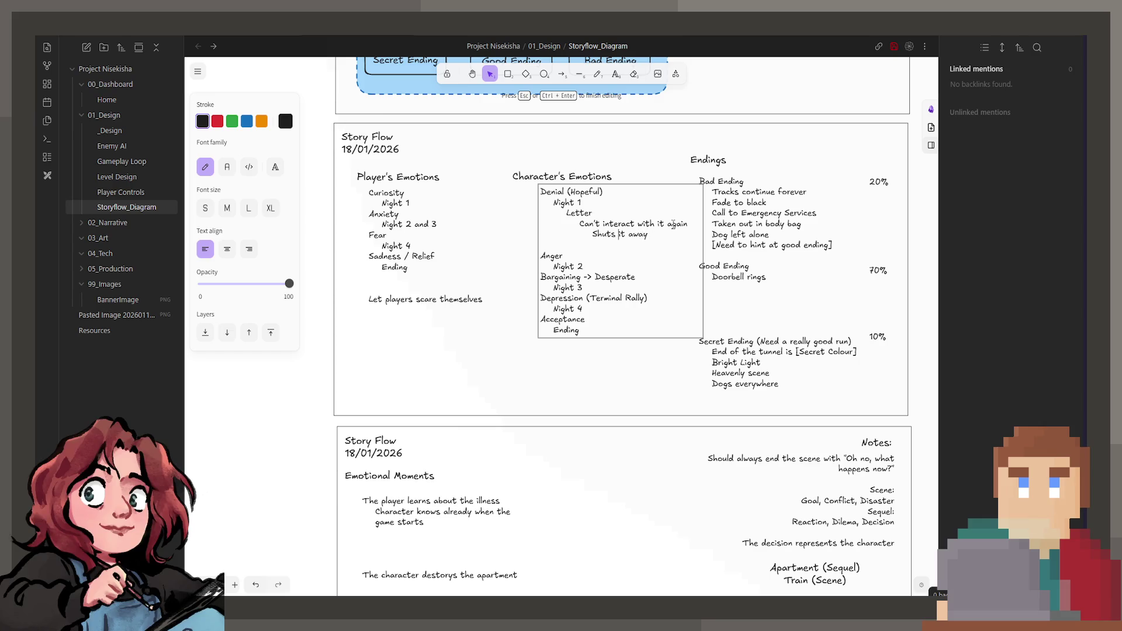
key("BackSpace")
key("BackSpace")
key("BackSpace")
key("End")
- Add the line 'Character emotions are so intense it overtakes the player', then widen and nudge the box
key("Return")
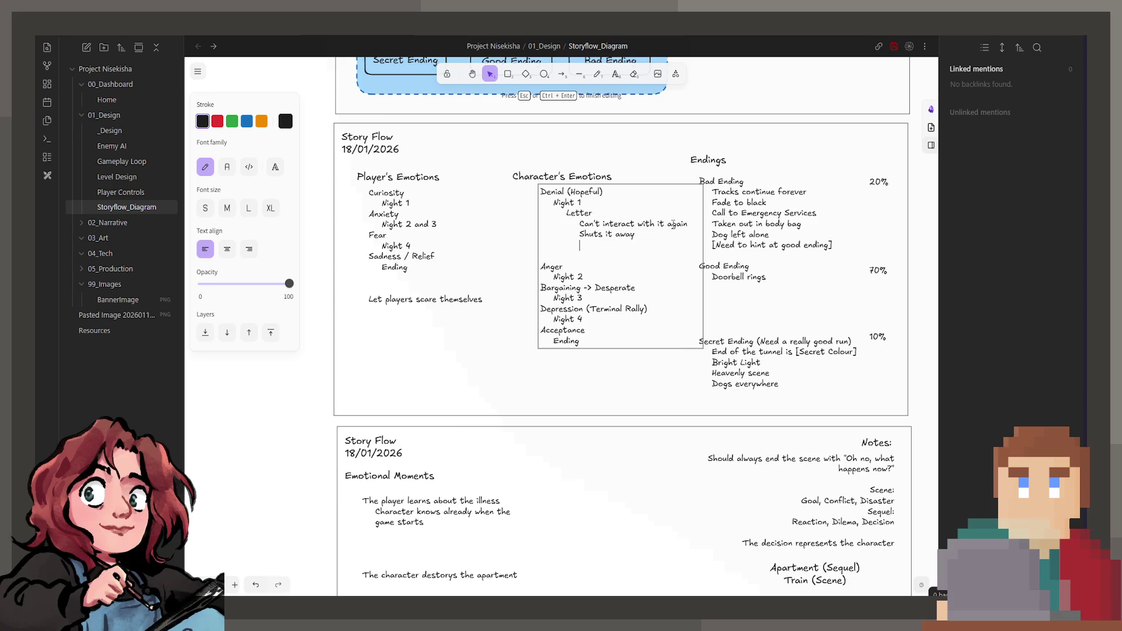
type("Character emot")
type("ions are s")
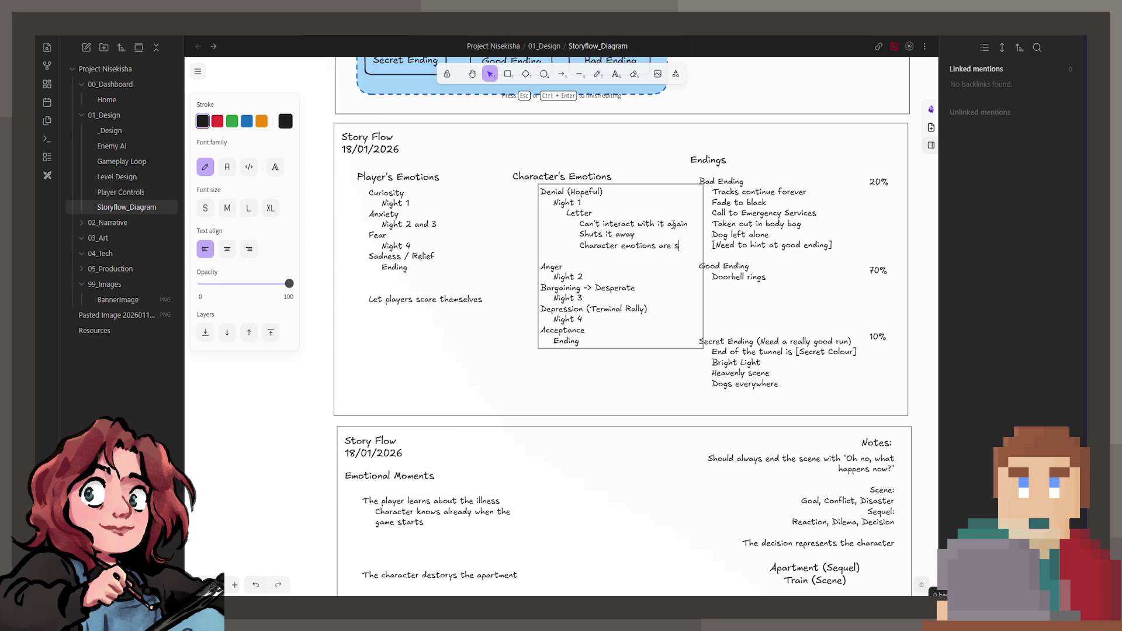
type("o intense")
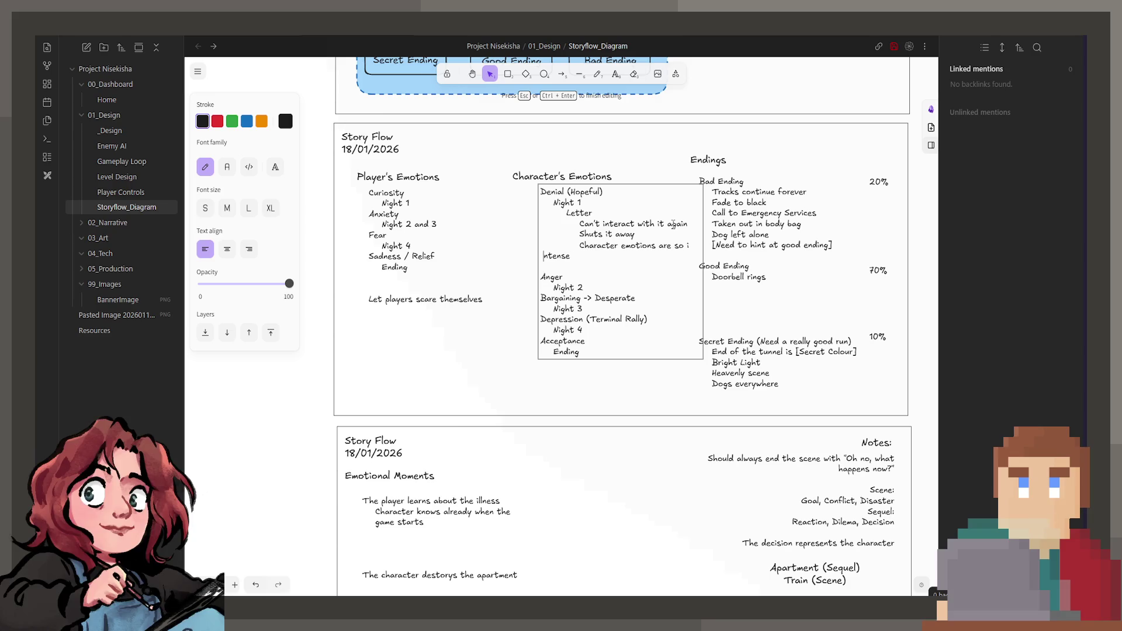
key("Tab")
key("Tab")
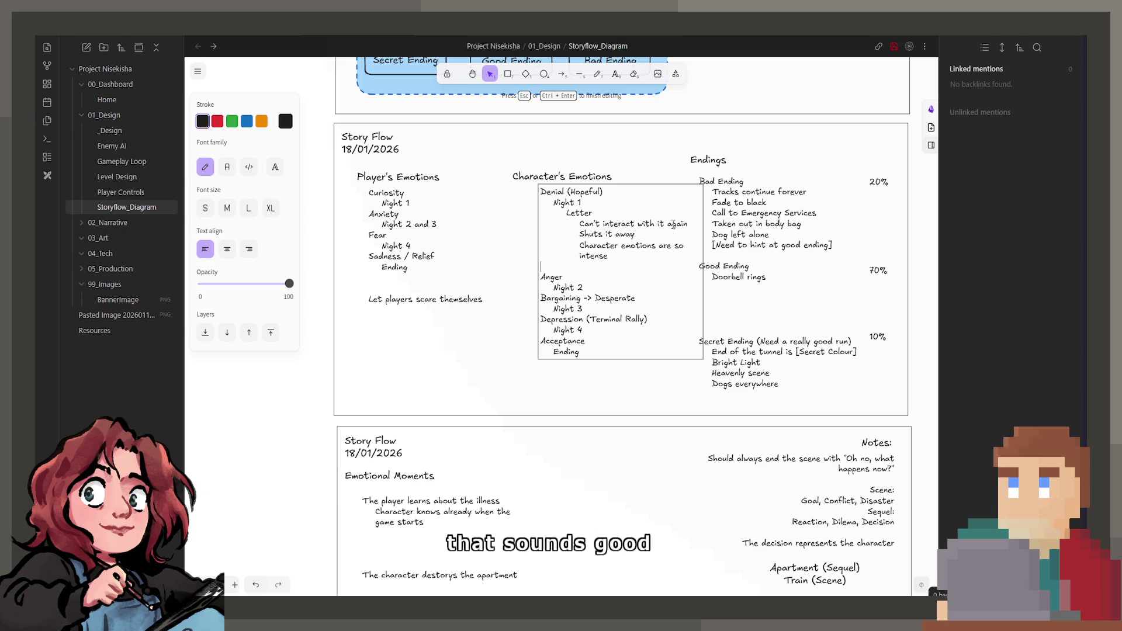
type(" it overtakes the player")
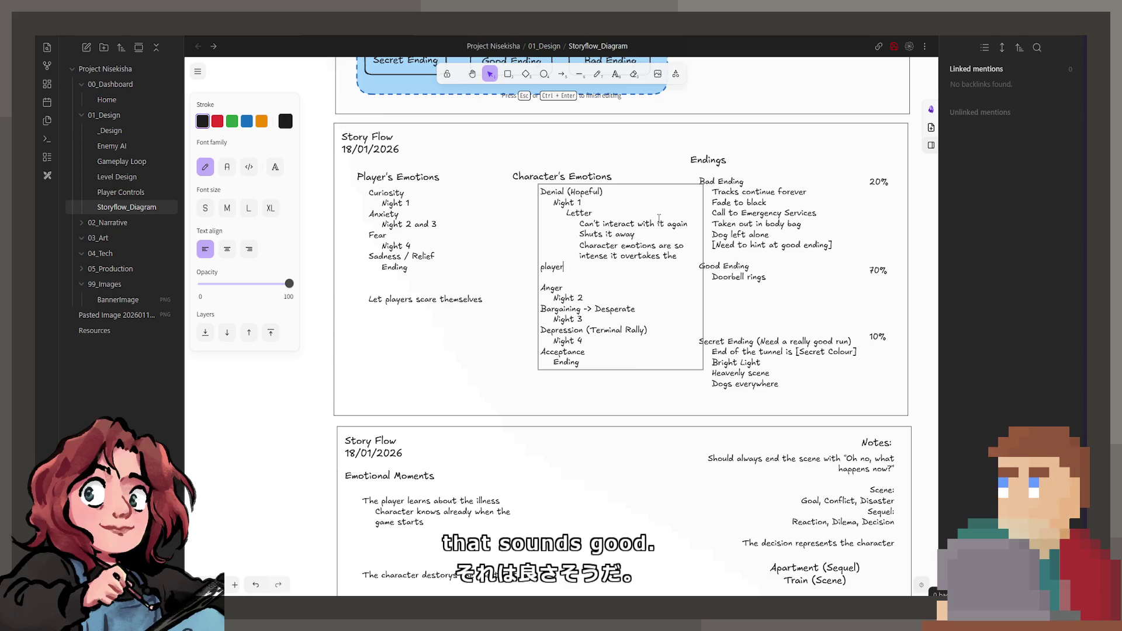
key("Escape")
left_click_drag(702, 269, 709, 269)
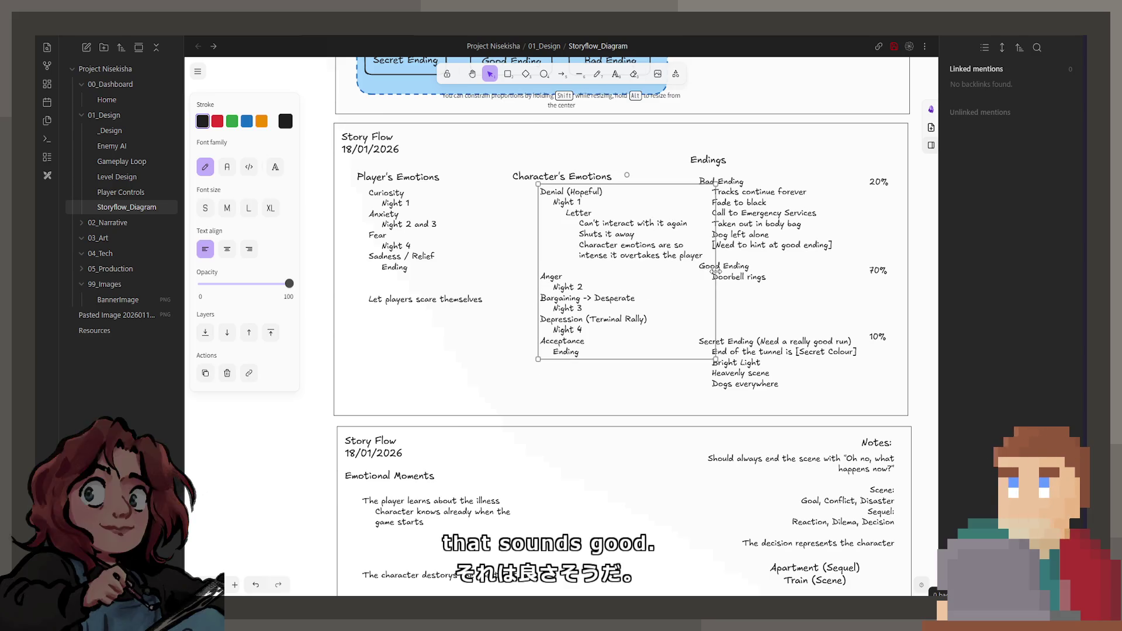
left_click_drag(637, 244, 628, 241)
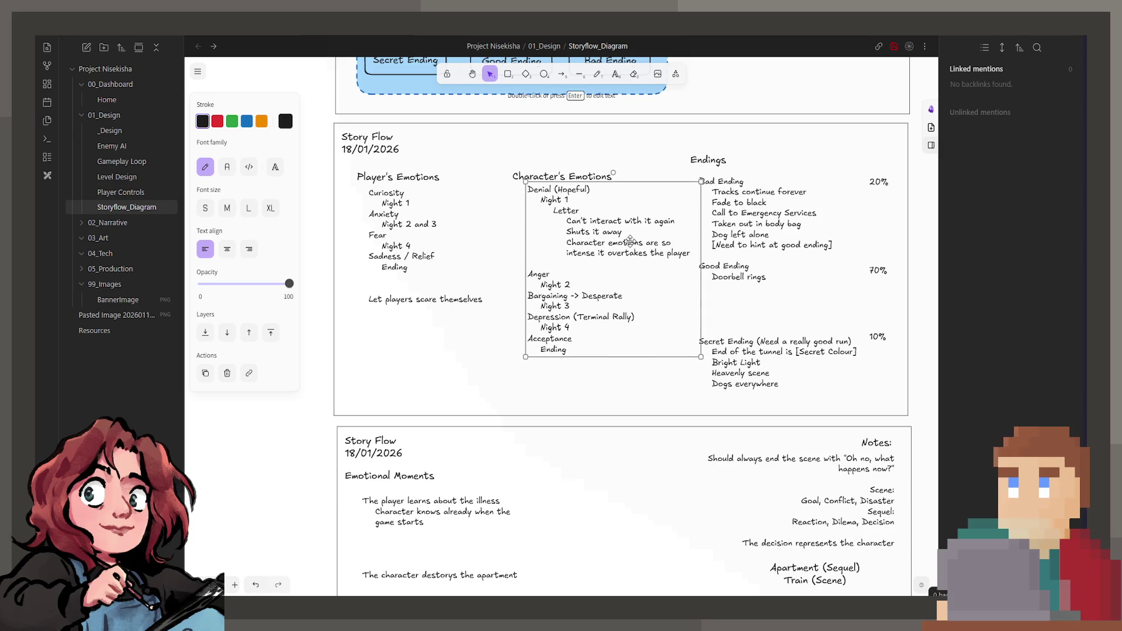
left_click(620, 393)
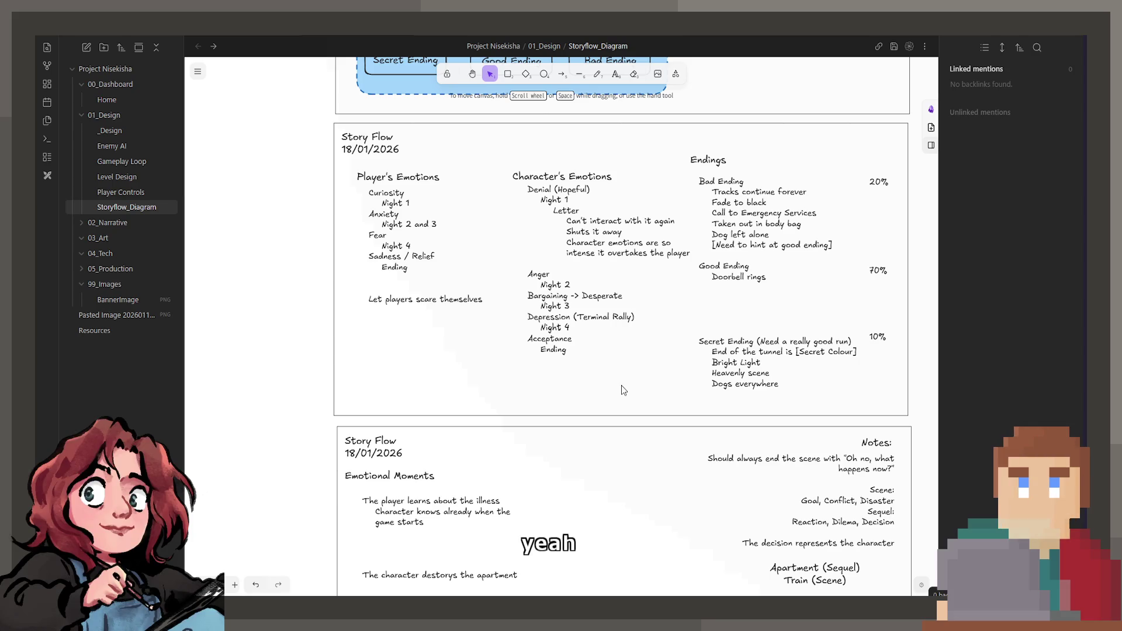
scroll(606, 313, "down", 8)
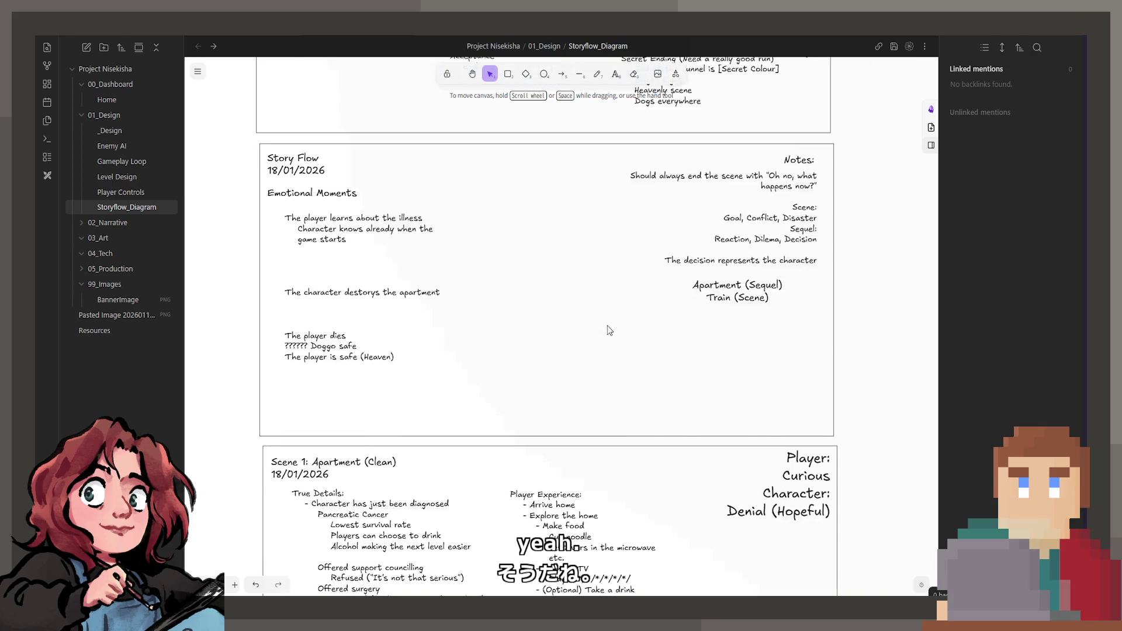
- Copy the Player Experience text and rewrite it as 'Can't go to bed without reading the letter' / 'Can drink the drink after reading'
left_click(646, 355)
mouse_move(646, 355)
left_mouse_down()
mouse_move(599, 354)
mouse_move(677, 380)
mouse_move(767, 375)
left_mouse_up()
double_click(784, 395)
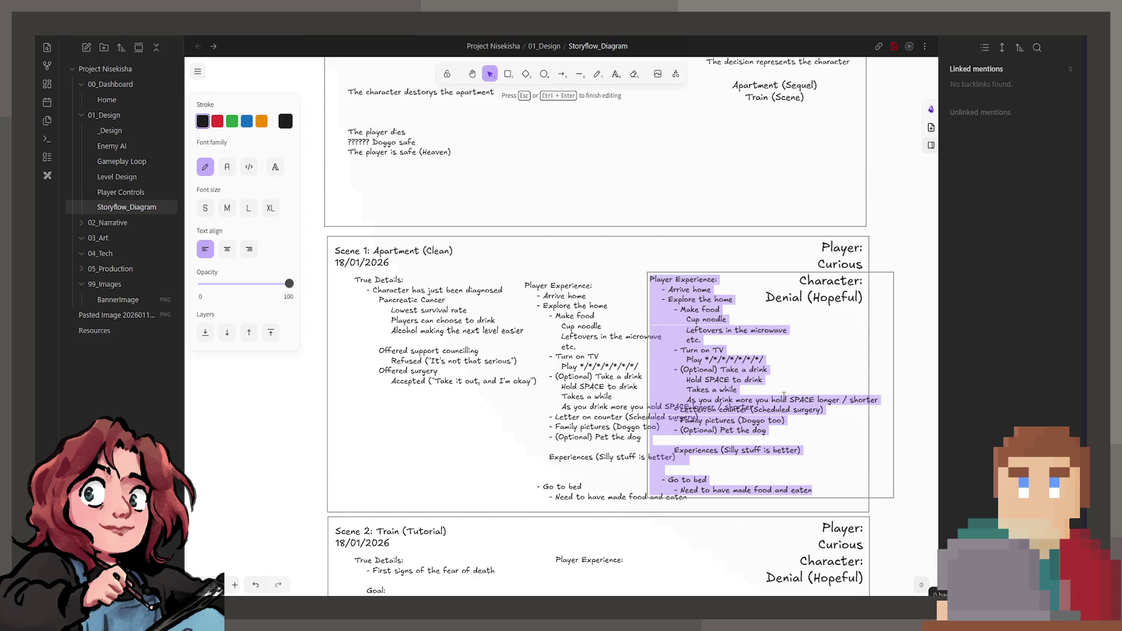
type("Can")
type("'t go to bed t")
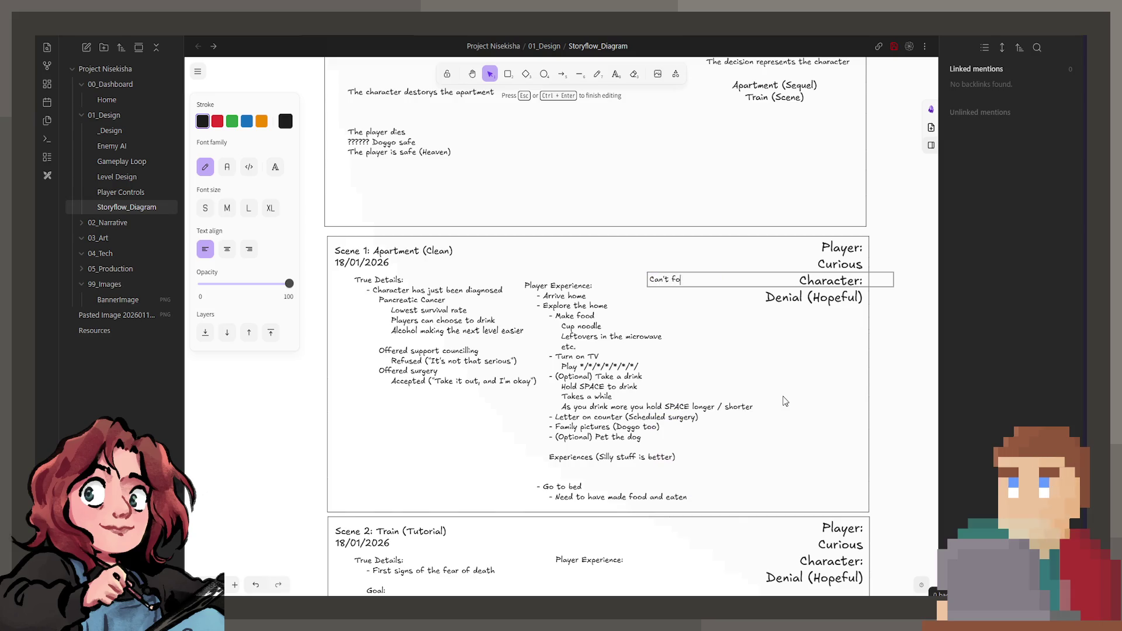
key("BackSpace")
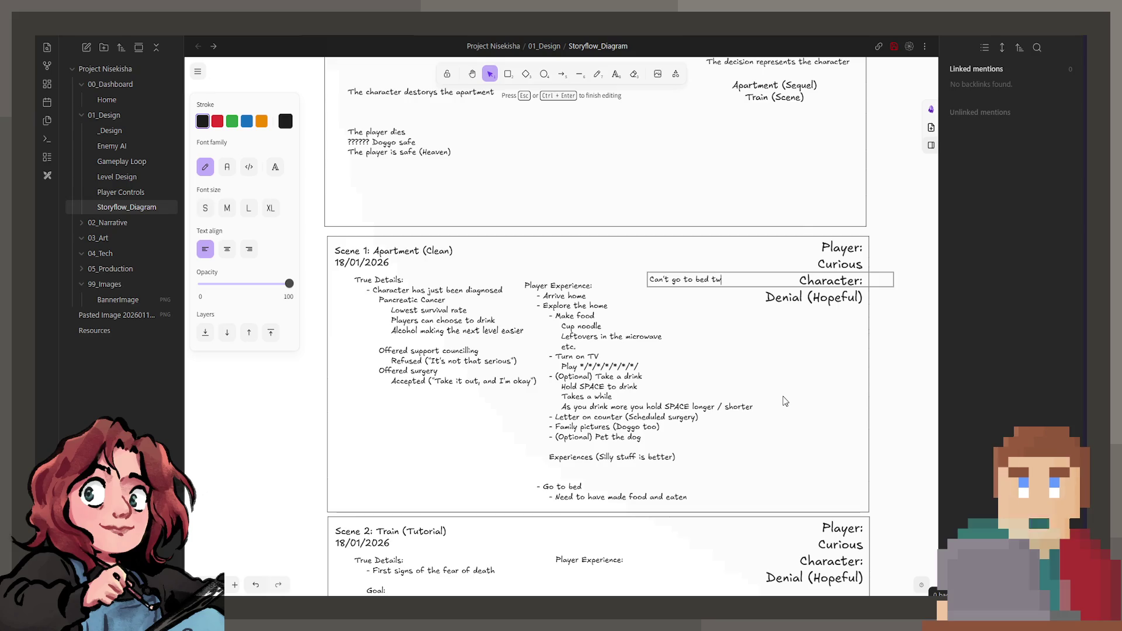
type("without reading")
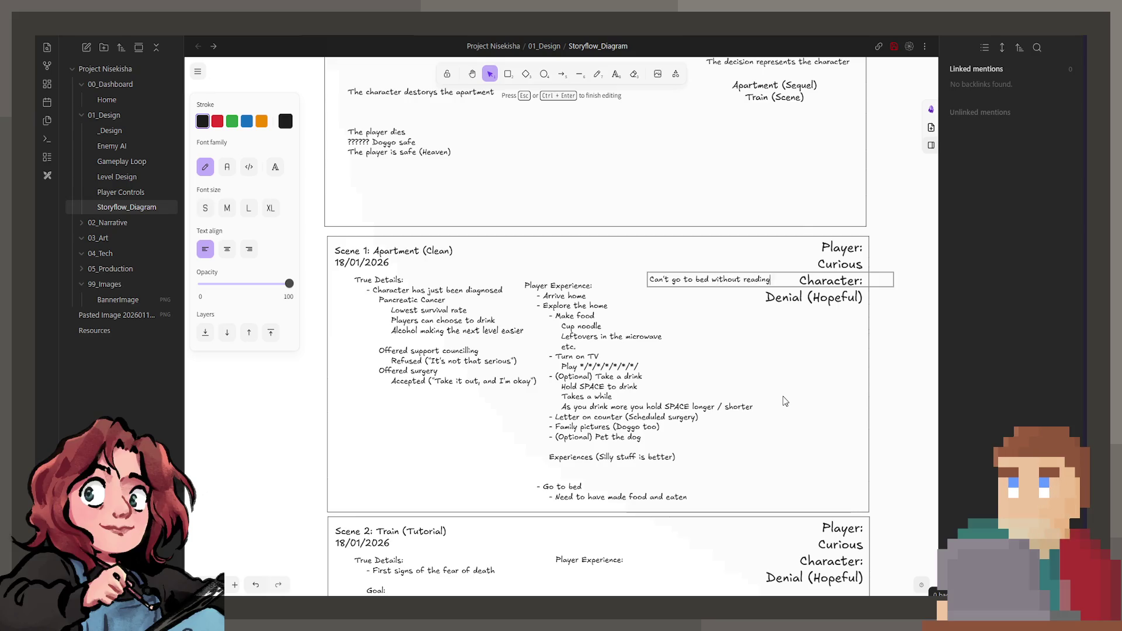
type(" the lett")
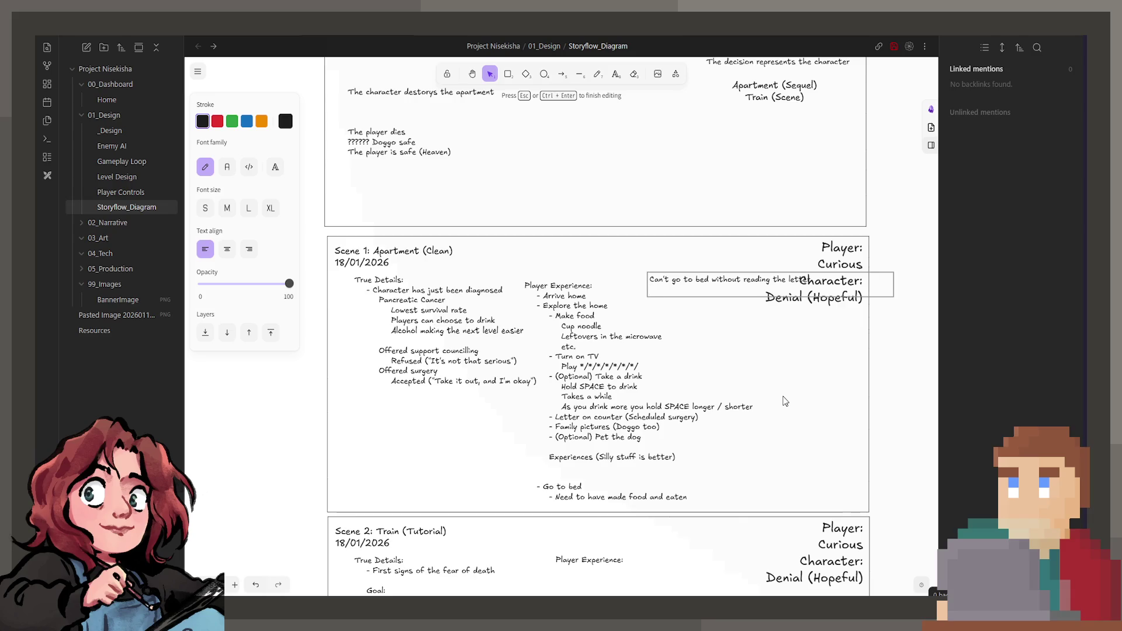
type(" Can drink th")
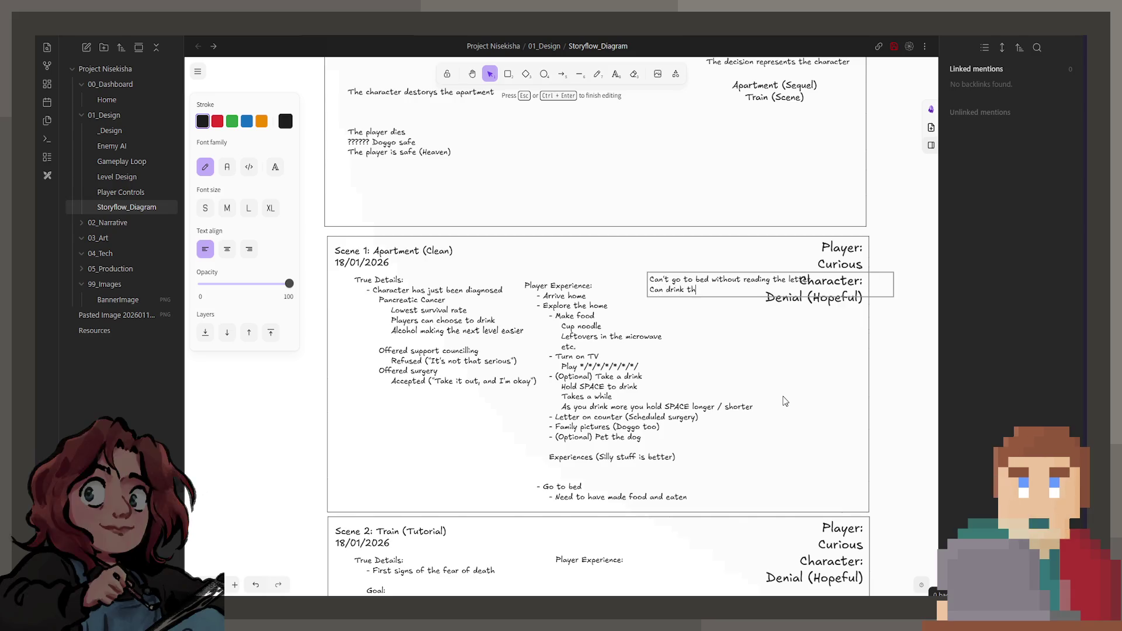
type("e drink")
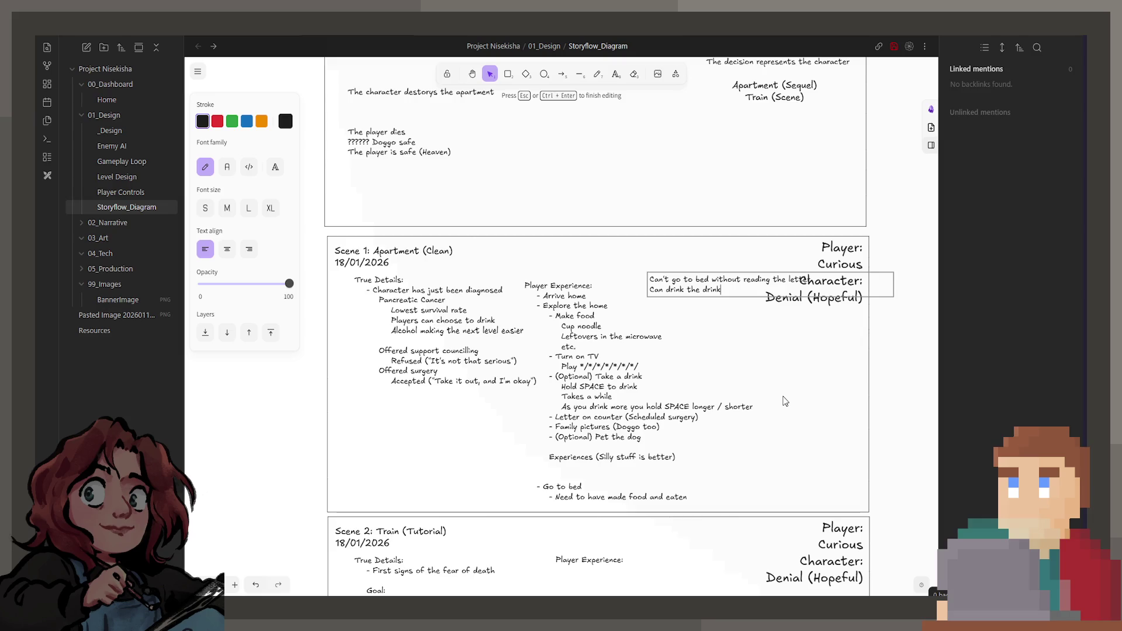
type(" after readi")
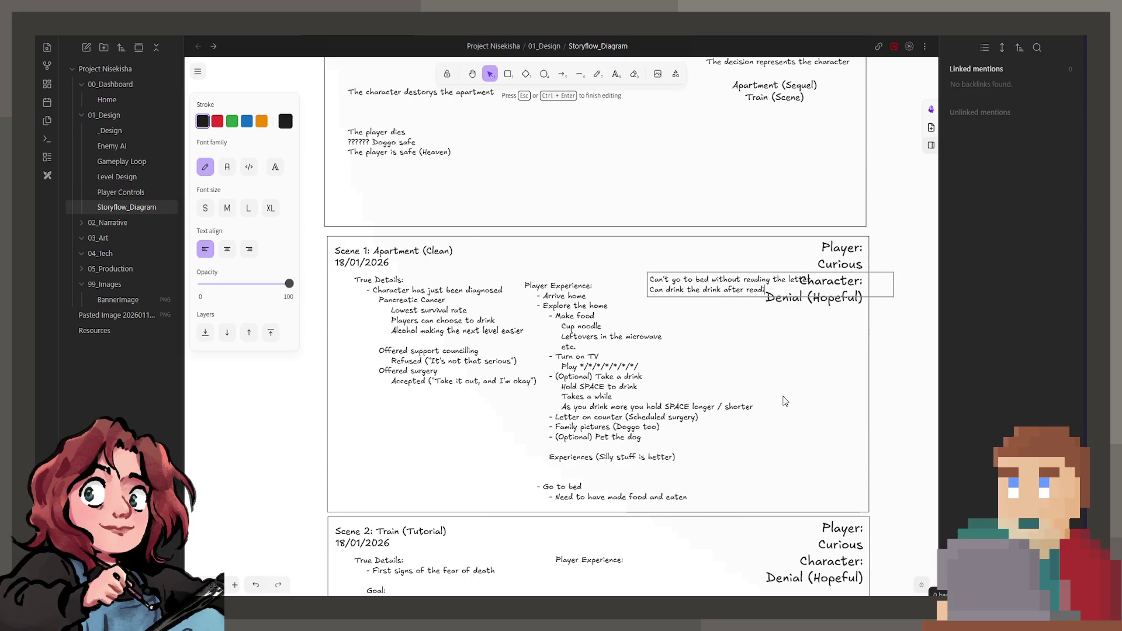
key("Escape")
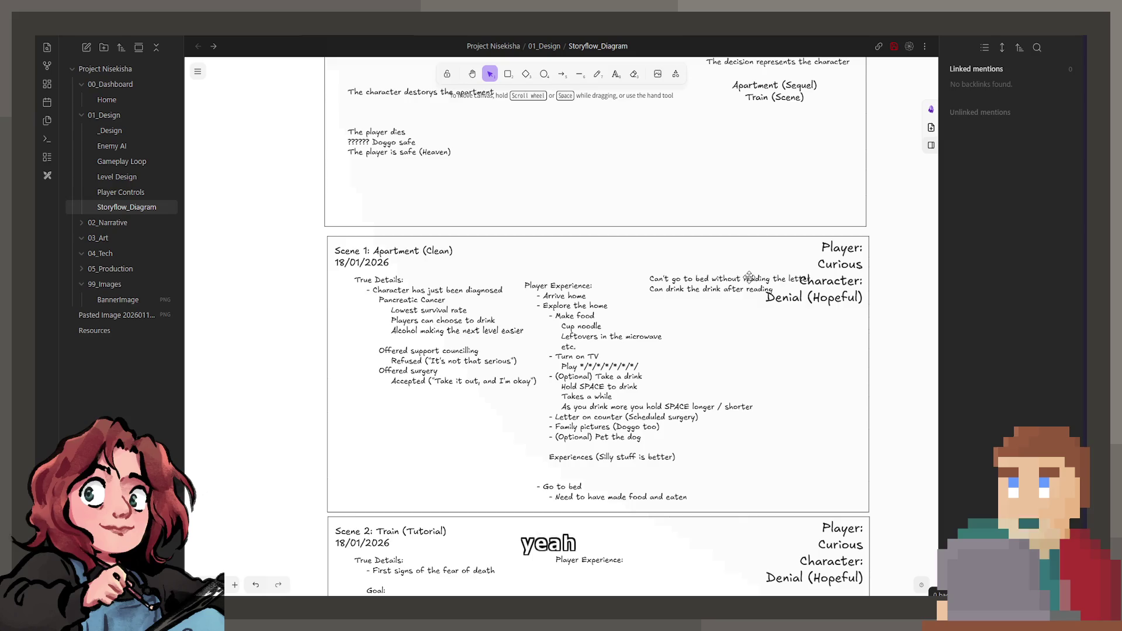
- Move the Scene 1 note below the Denial (Hopeful) heading
left_click_drag(744, 278, 710, 259)
mouse_move(620, 274)
left_mouse_down()
mouse_move(624, 334)
mouse_move(731, 331)
left_mouse_up()
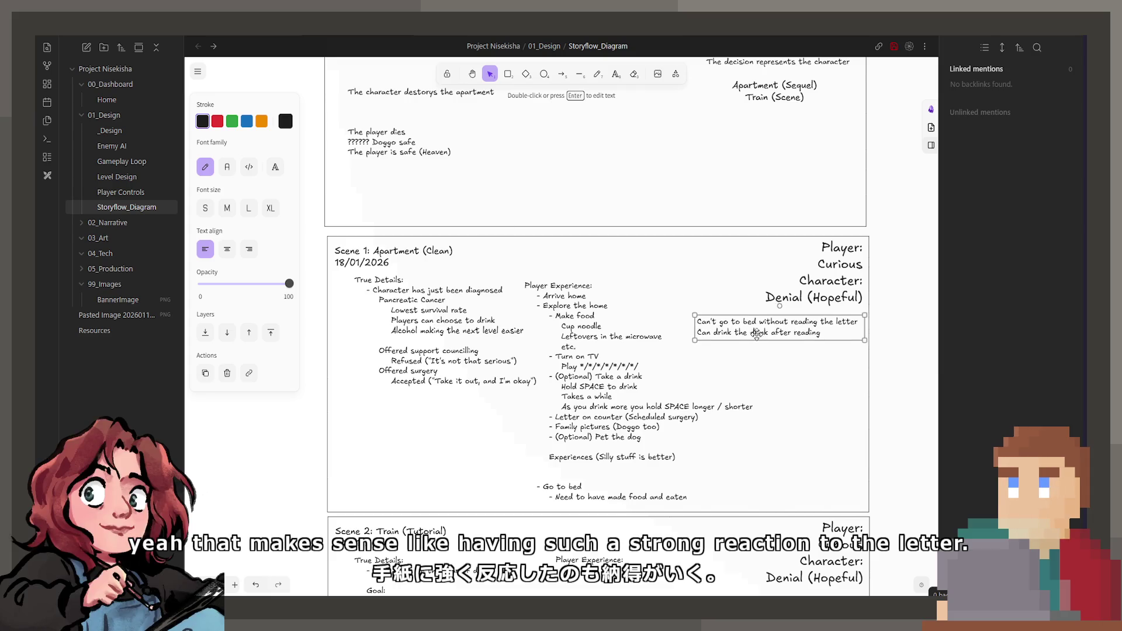
double_click(816, 333)
left_click(838, 333)
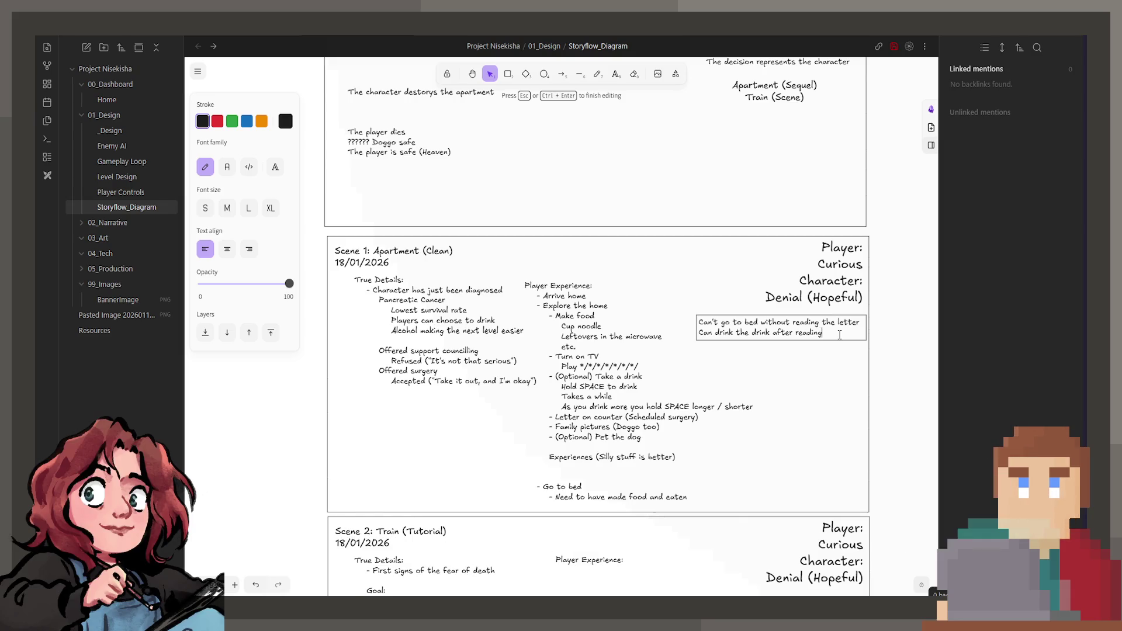
- Add a third line 'Can pet the dog after reading' and right-align the note
key("Return")
type("Can pet the d")
key("BackSpace")
key("BackSpace")
type("g after ")
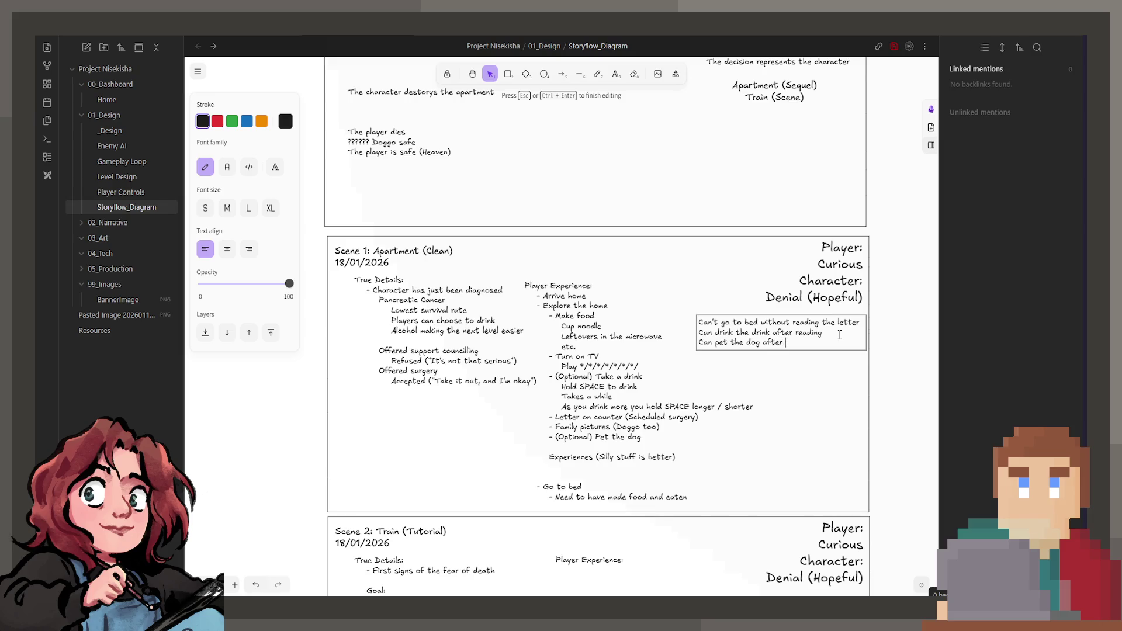
type("reading")
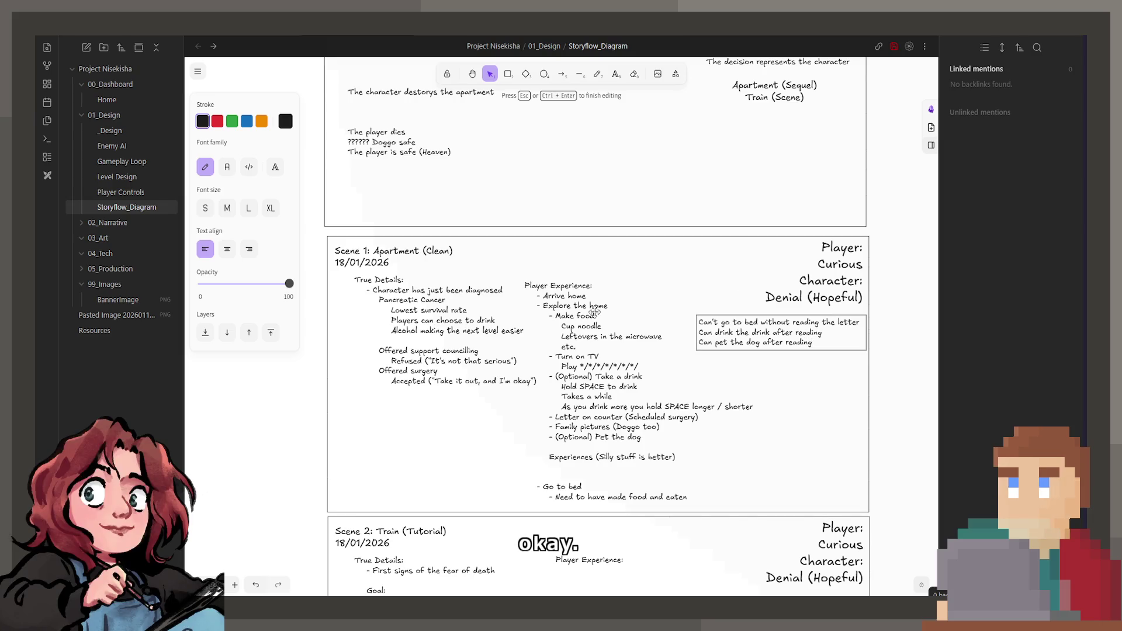
left_click(249, 249)
key("Escape")
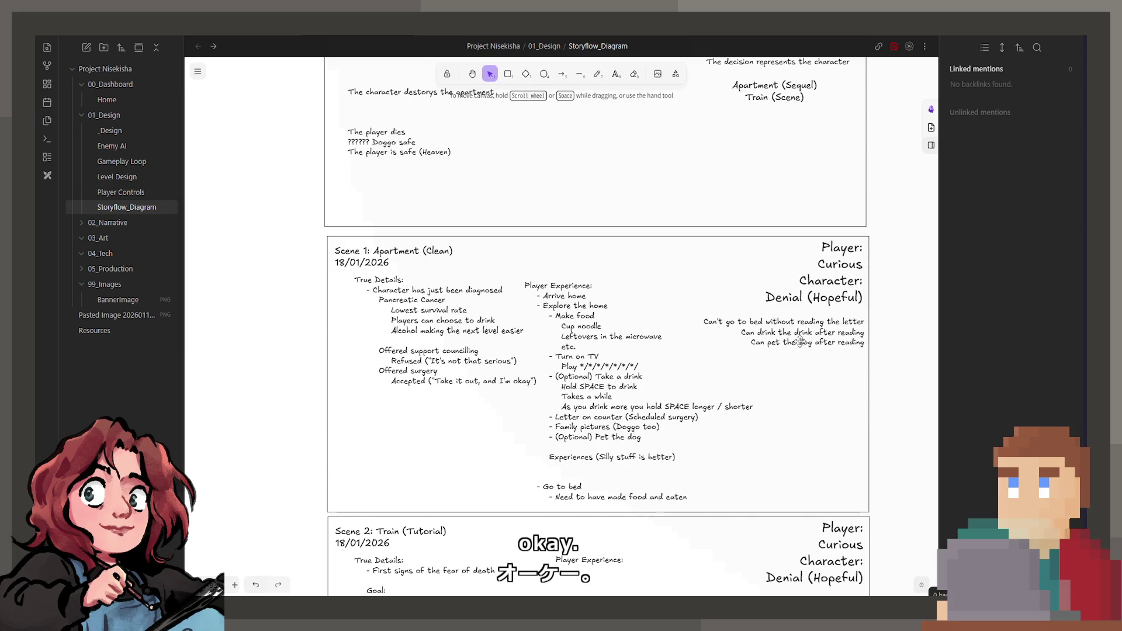
double_click(795, 339)
left_click(827, 342)
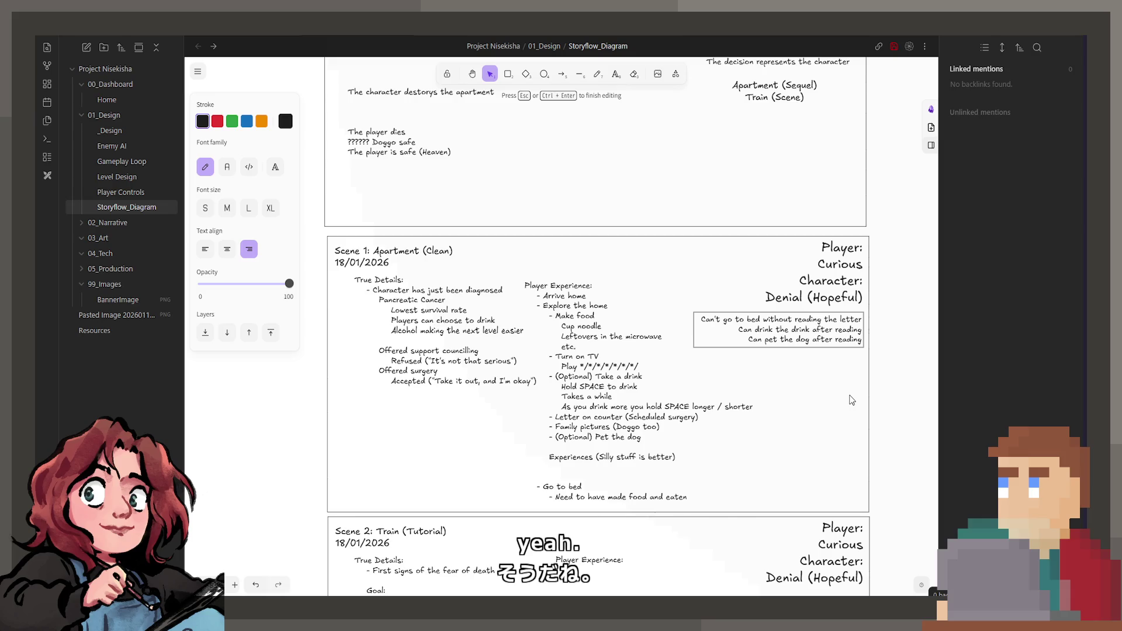
left_click(746, 378)
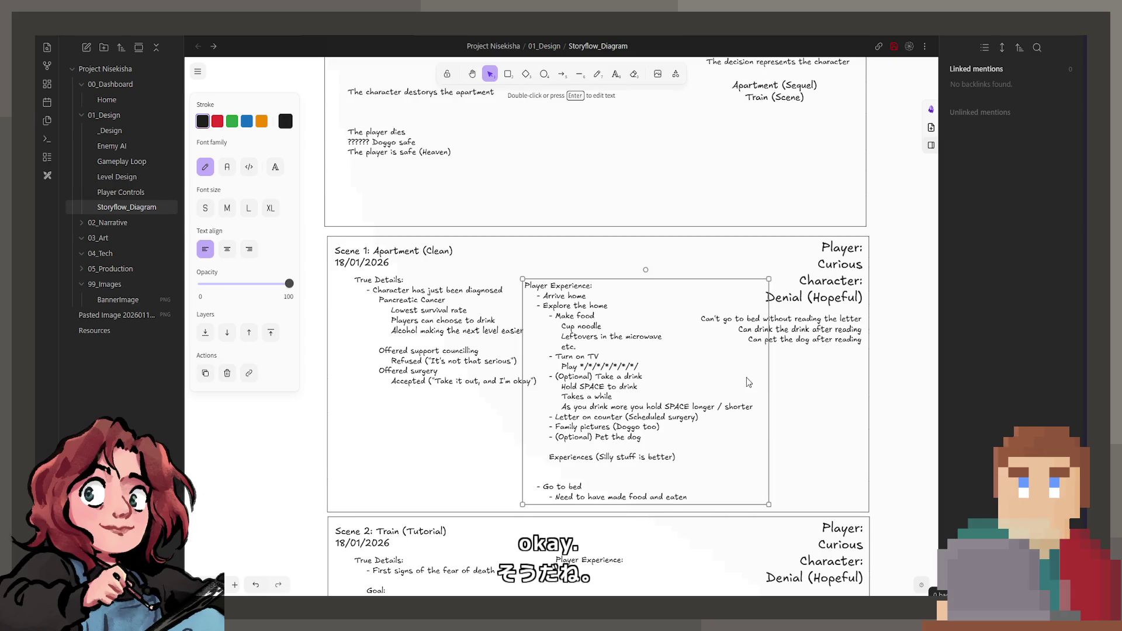
- Move the Apartment (Clean) frame and its contents below the Train frame
scroll(748, 377, "down", 2)
scroll(751, 377, "down", 1)
left_click(359, 240)
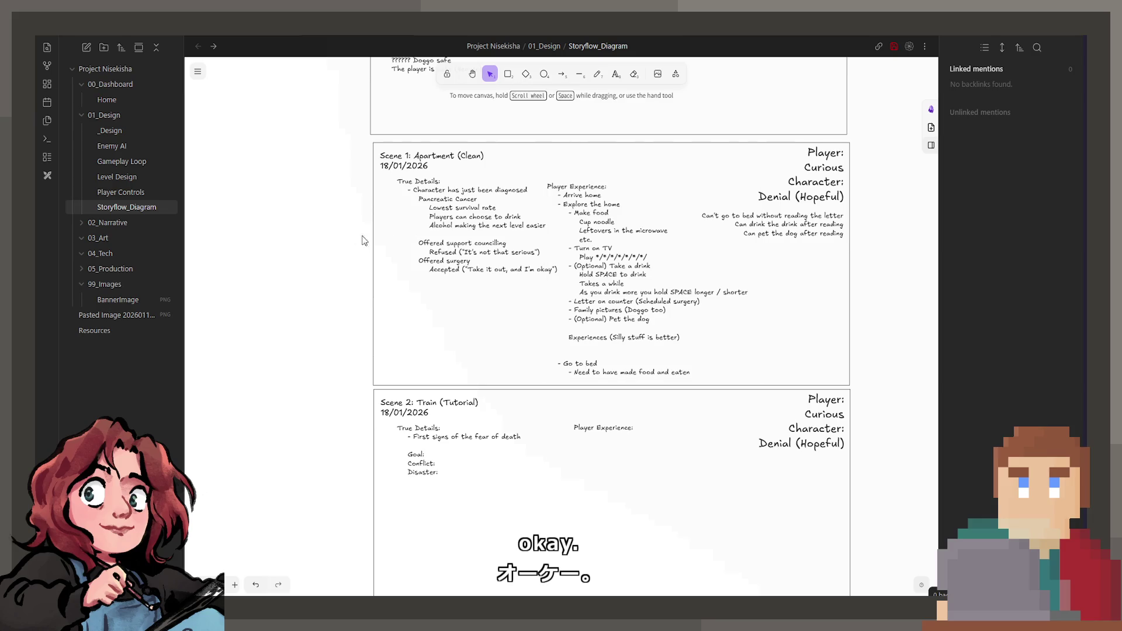
left_click(372, 231)
left_click_drag(349, 143, 883, 390)
scroll(686, 339, "down", 1)
scroll(687, 339, "down", 1)
left_click_drag(649, 255, 649, 588)
key("ctrl+z")
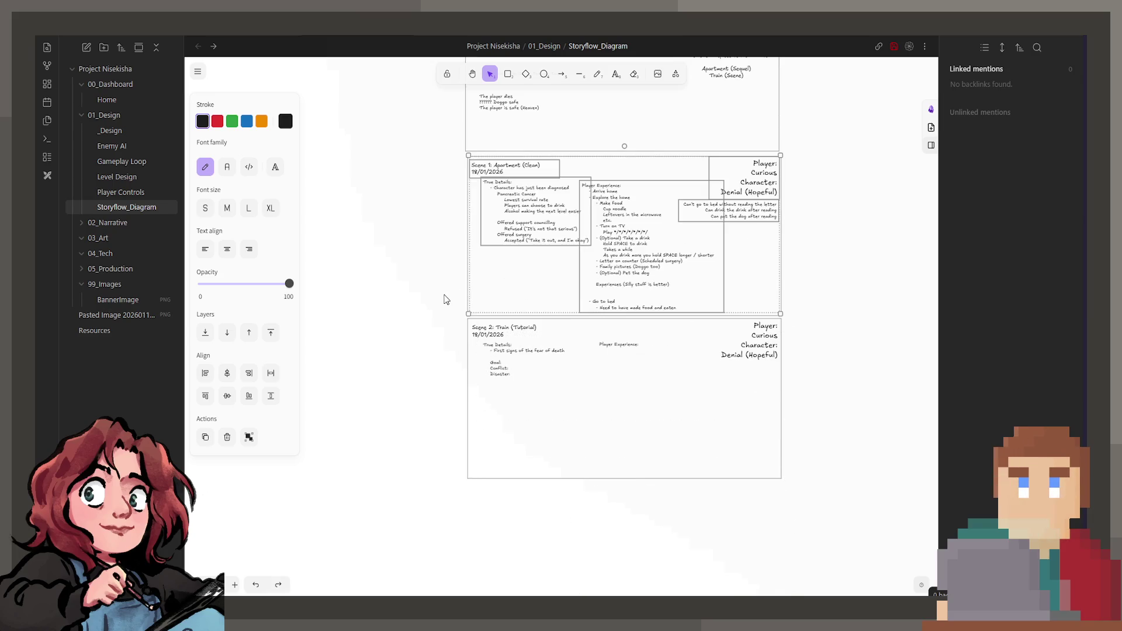
mouse_move(509, 270)
left_mouse_down()
mouse_move(538, 441)
mouse_move(539, 587)
mouse_move(539, 578)
left_mouse_up()
- Shift the Train frame into the top slot with Apartment directly beneath it
left_click_drag(426, 269, 844, 440)
left_click(781, 418)
left_click_drag(624, 345, 624, 183)
left_click(549, 448)
scroll(526, 321, "down", 5)
mouse_move(403, 221)
left_mouse_down()
mouse_move(438, 253)
mouse_move(850, 498)
left_mouse_up()
scroll(542, 482, "up", 3)
mouse_move(531, 442)
left_mouse_down()
mouse_move(530, 274)
mouse_move(530, 285)
left_mouse_up()
- Renumber the frame titles: Train as Scene 1, Apartment as Scene 2
scroll(530, 285, "up", 3)
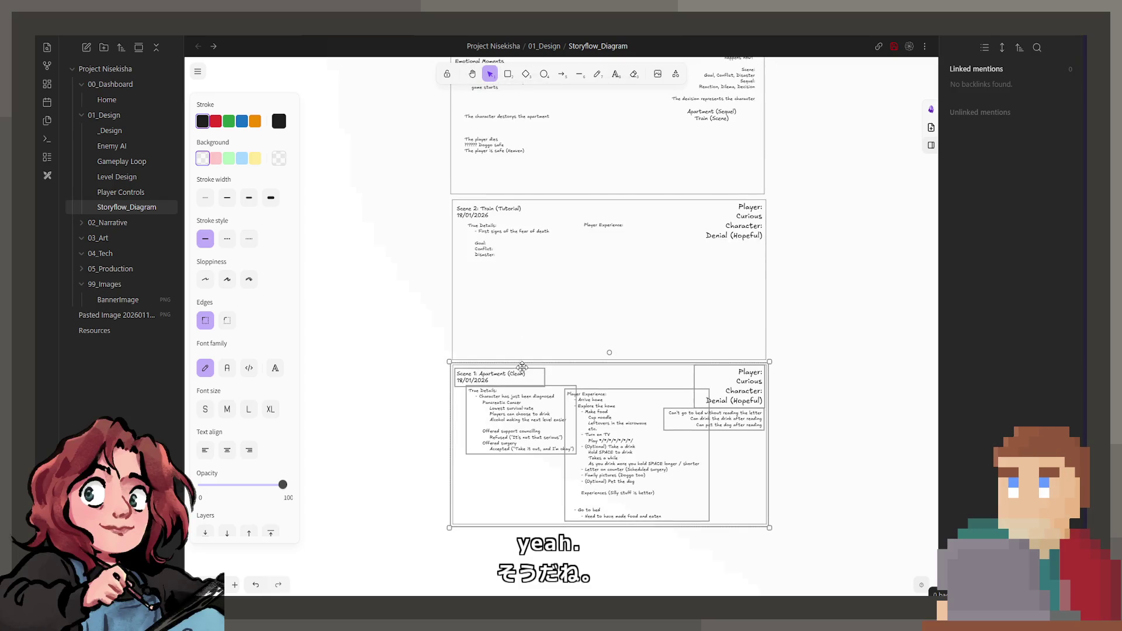
scroll(467, 219, "up", 2, "ctrl")
double_click(473, 209)
left_click(473, 208)
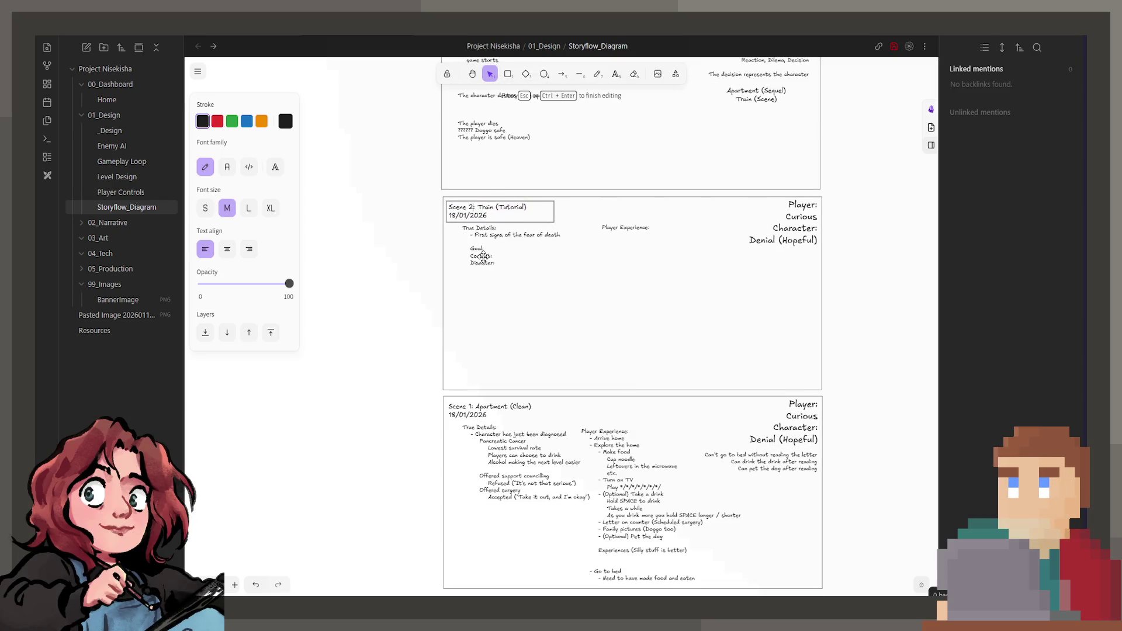
key("BackSpace")
type("1")
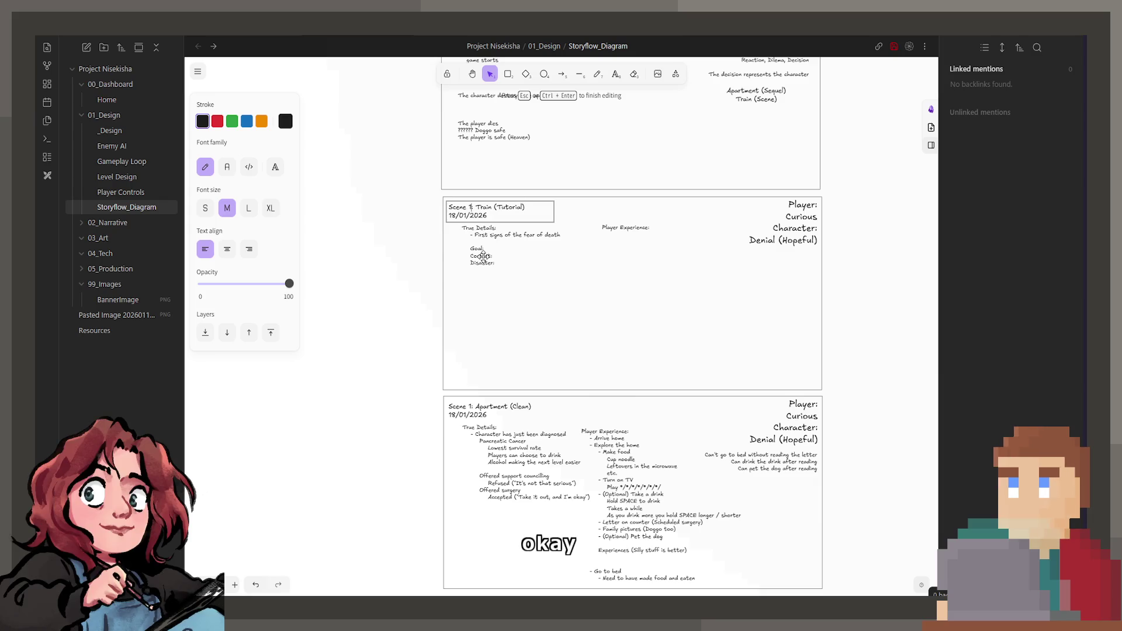
double_click(466, 405)
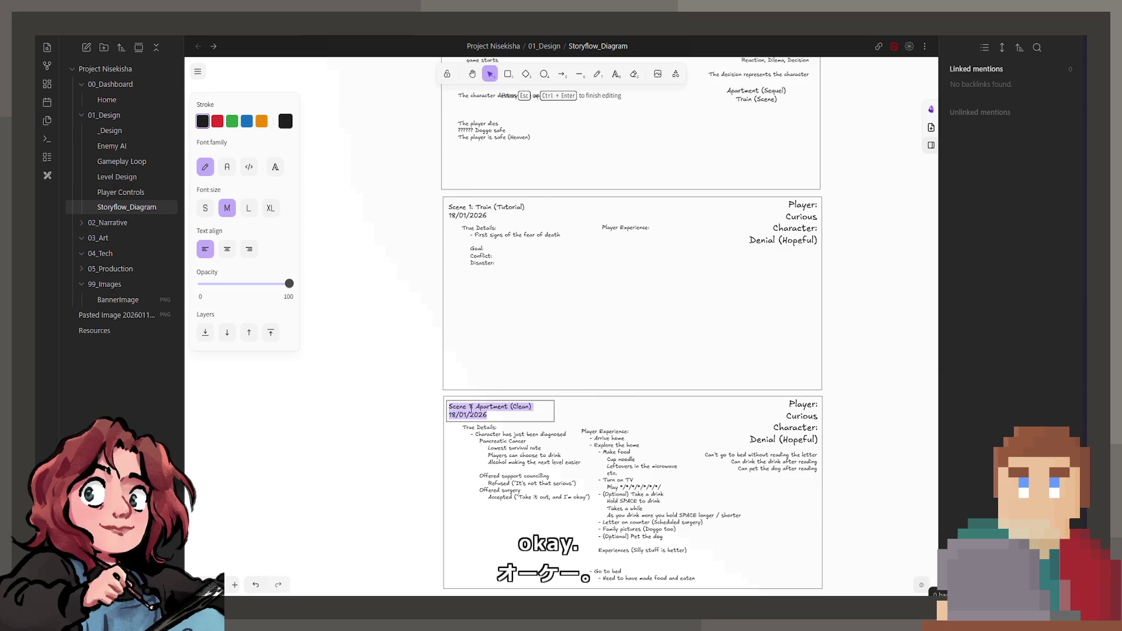
left_click(471, 407)
key("BackSpace")
type("2")
left_click(406, 412)
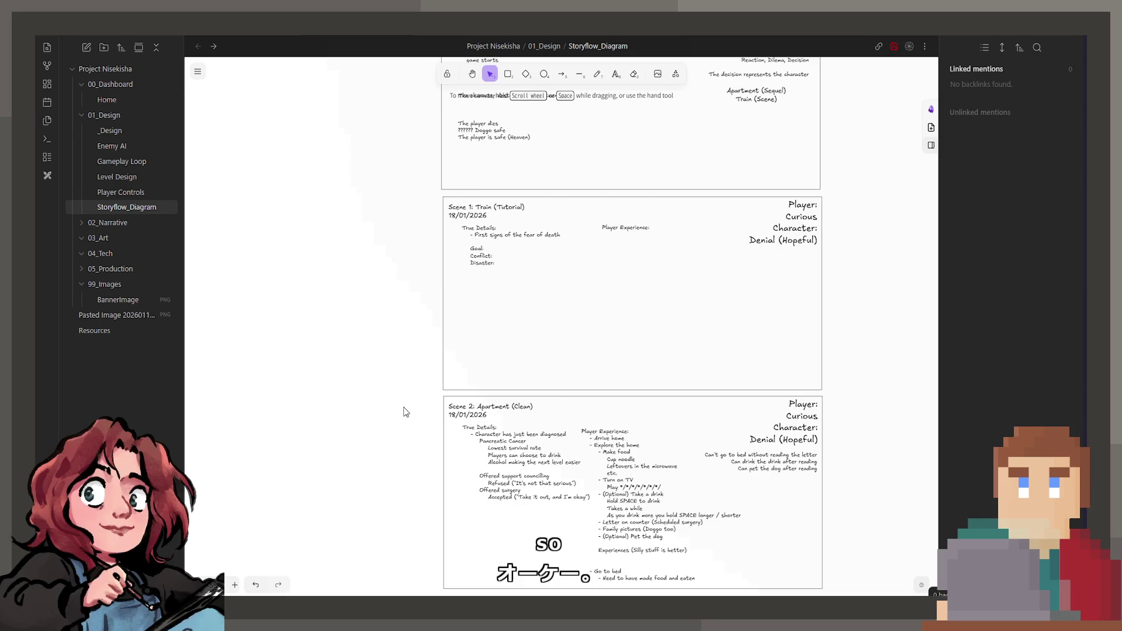
- Scroll the canvas up past the scene notes to the Night 1–4 flow diagram
scroll(406, 412, "down", 2)
scroll(598, 441, "up", 3, "ctrl")
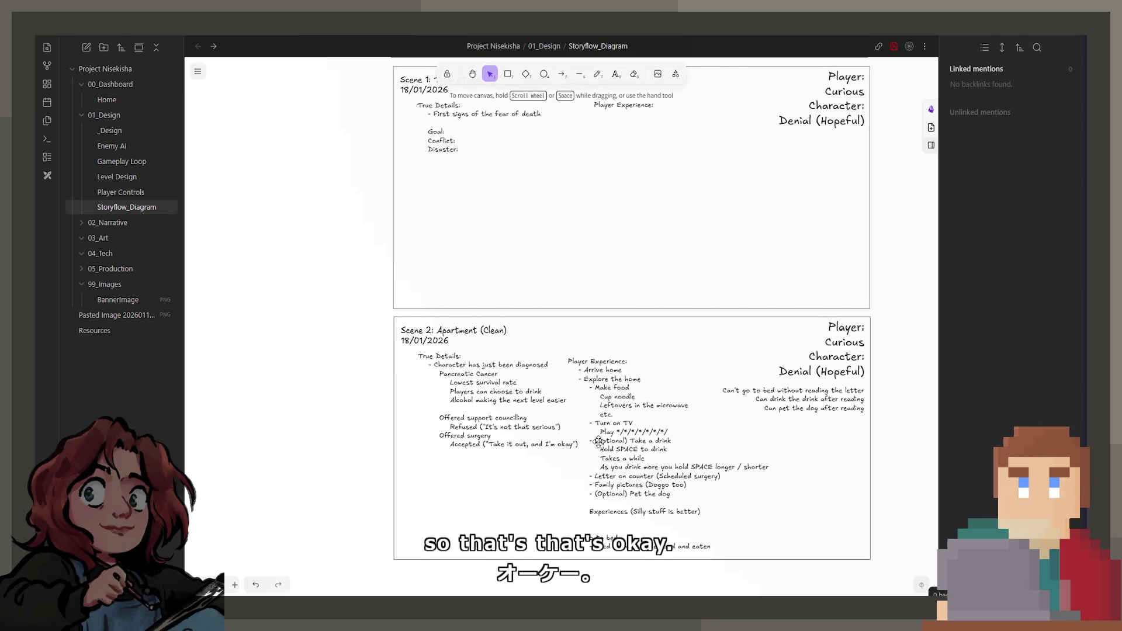
scroll(599, 440, "right", 2)
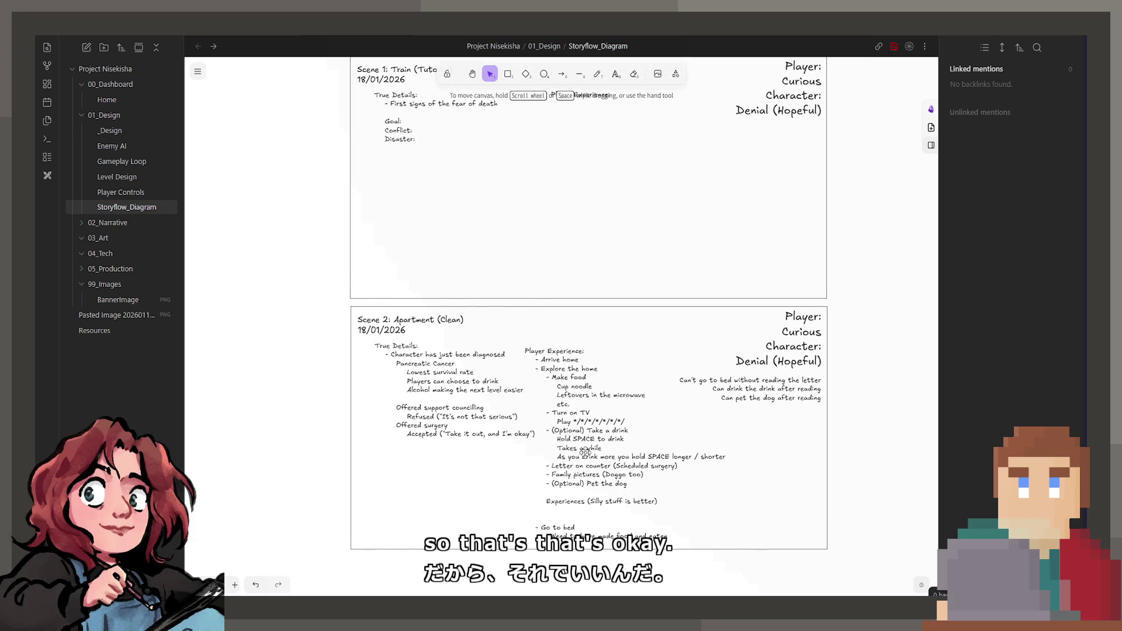
scroll(586, 446, "down", 1)
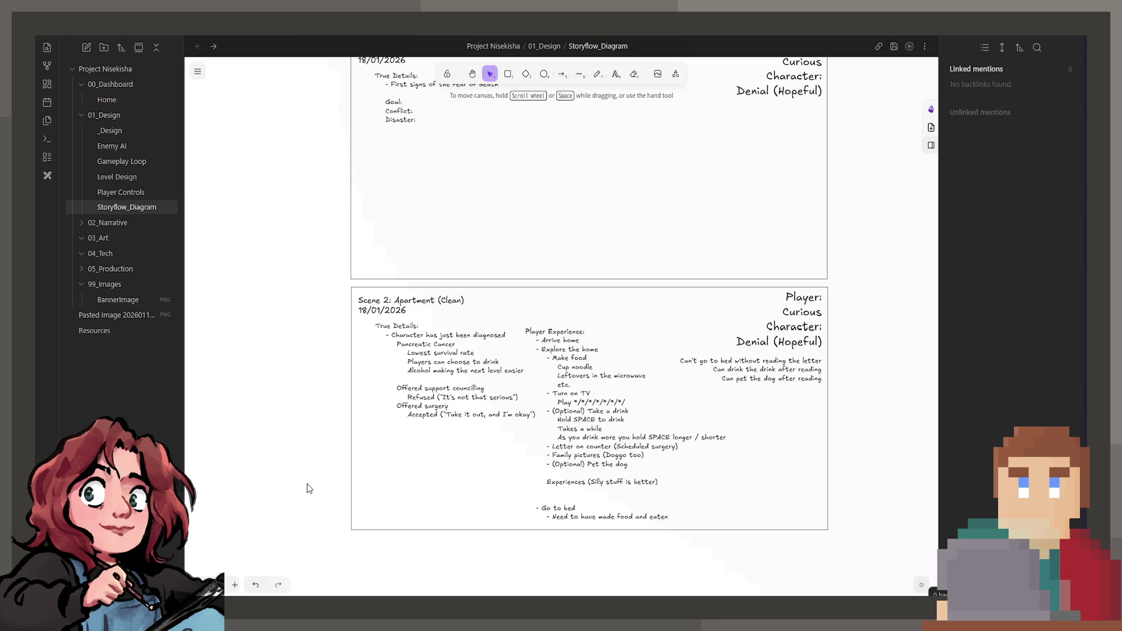
scroll(304, 471, "up", 15)
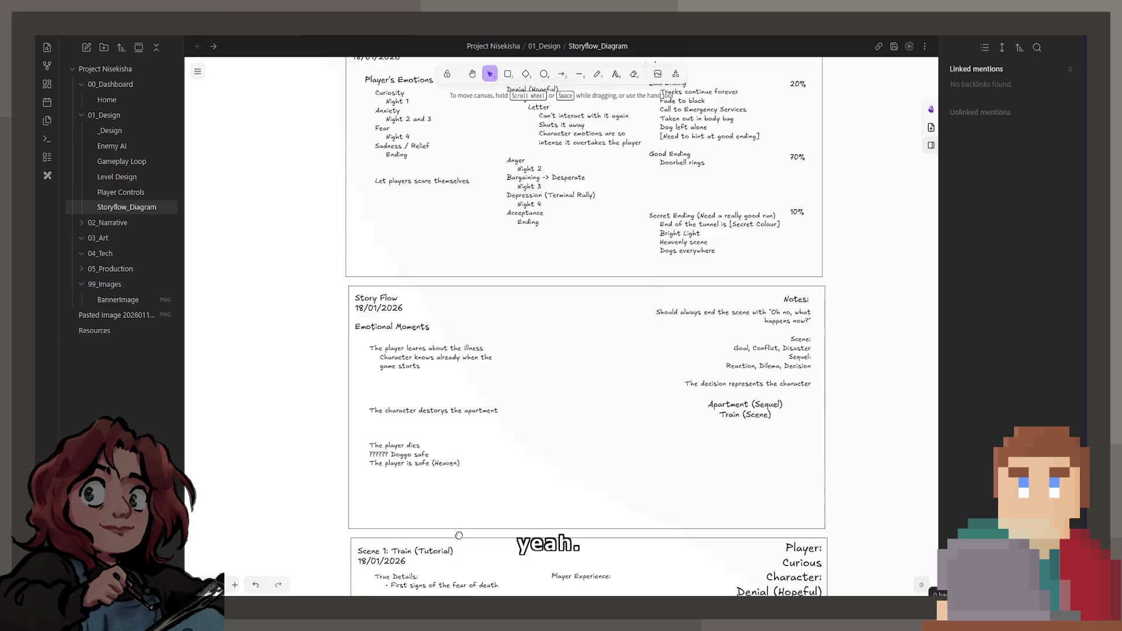
scroll(485, 518, "up", 5)
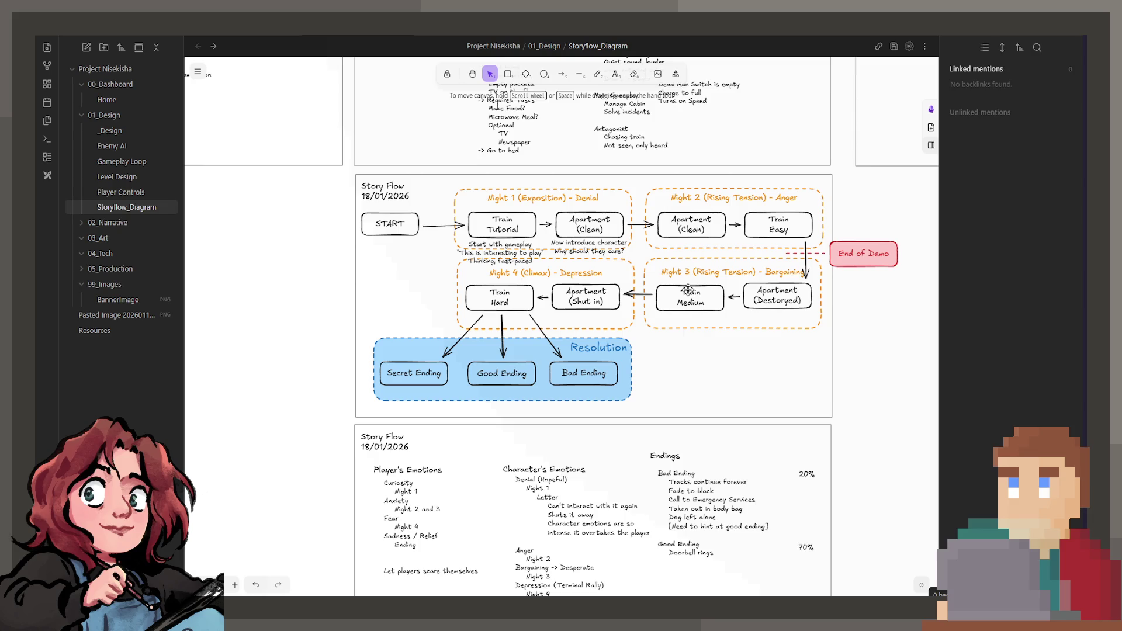
- Reorder Night 2 so Train Easy comes first and Apartment (Clean) second
scroll(702, 269, "up", 5, "ctrl")
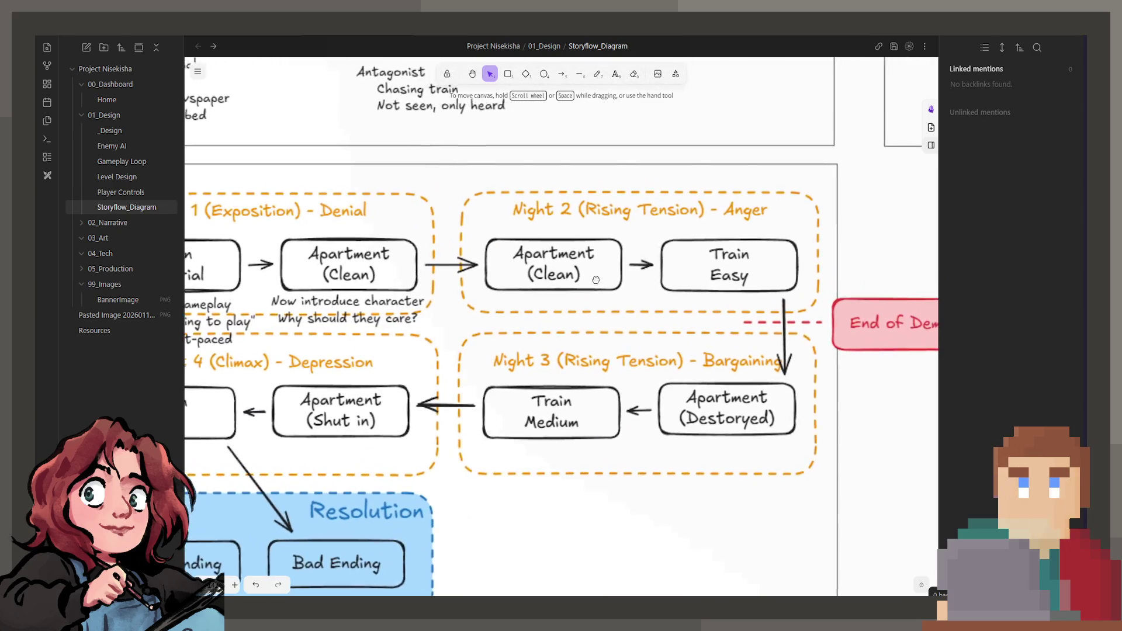
left_click(620, 279)
mouse_move(620, 278)
left_mouse_down()
mouse_move(618, 312)
mouse_move(748, 334)
left_mouse_up()
left_click_drag(710, 275, 539, 274)
mouse_move(684, 302)
left_mouse_down()
mouse_move(712, 281)
mouse_move(707, 252)
left_mouse_up()
left_click(633, 274)
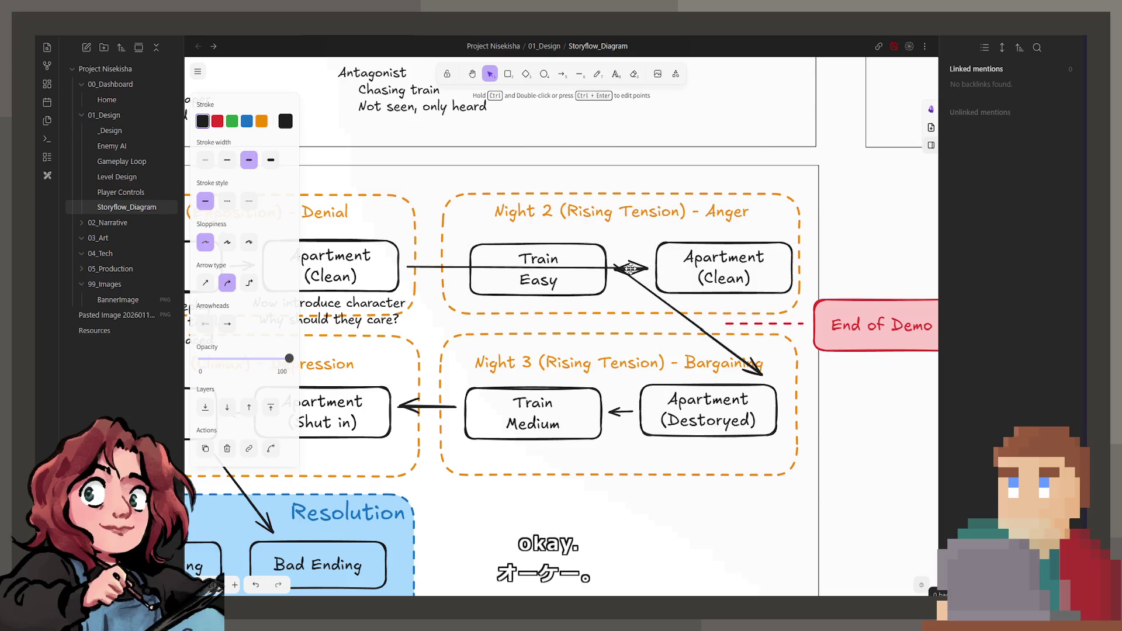
- Delete the diagonal arrow running into Night 3, keeping the Night 2 frame
left_click(633, 274)
left_click(656, 311, "shift")
key("Delete")
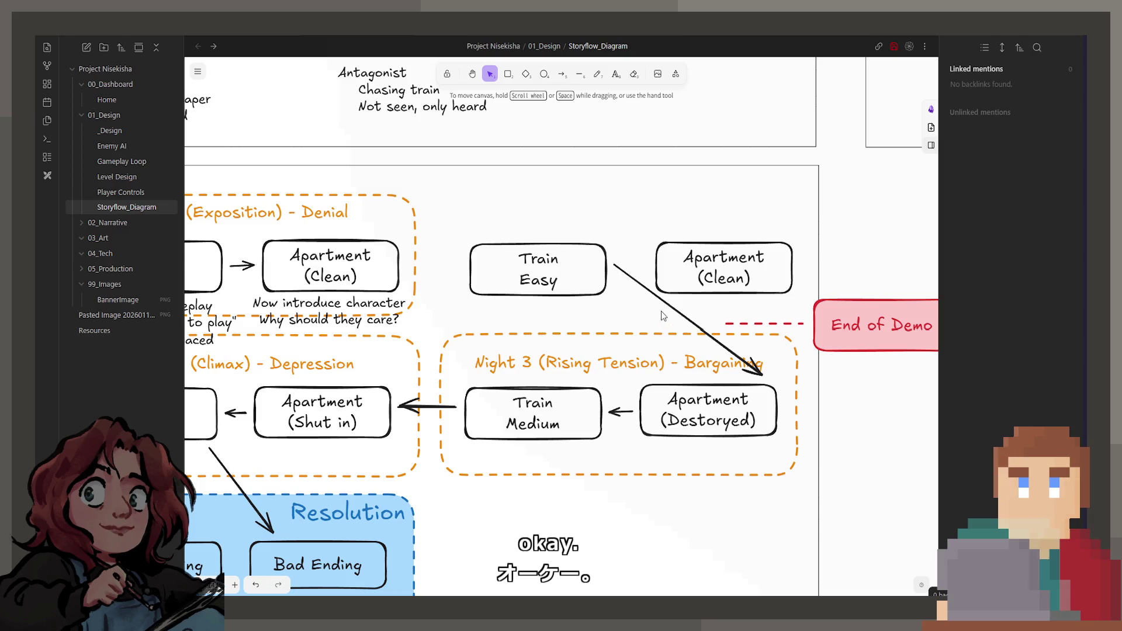
key("ctrl+z")
left_click(670, 311)
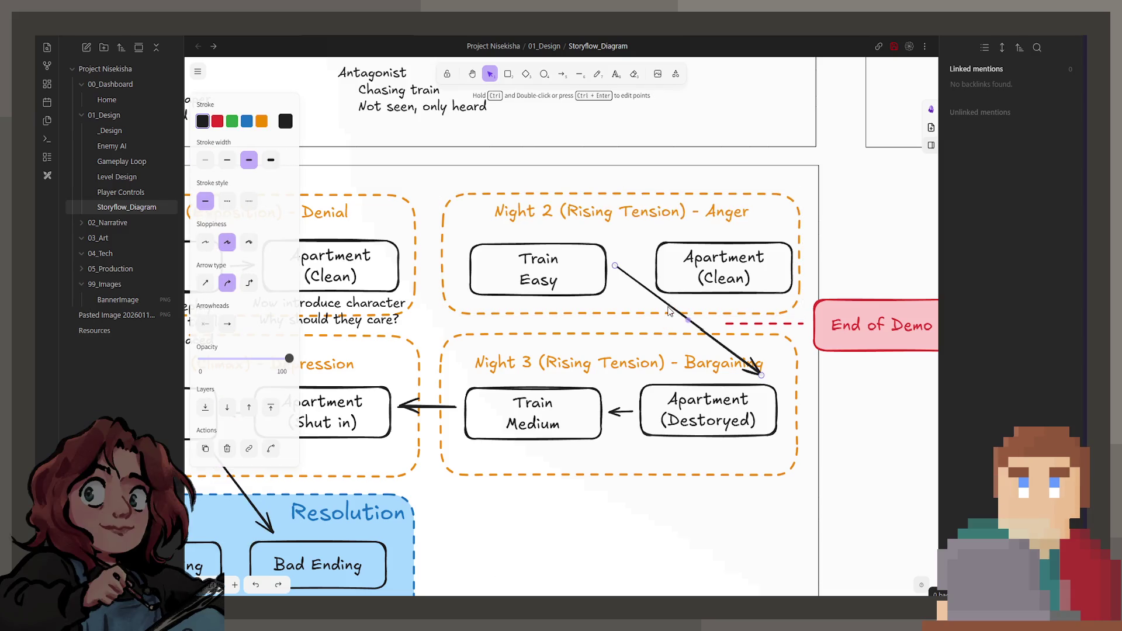
key("Delete")
- Place Apartment (Destoryed) left of Train Medium and delete the long arrow into Apartment (Shut in)
left_click_drag(565, 412, 681, 495)
mouse_move(652, 419)
left_mouse_down()
mouse_move(504, 421)
mouse_move(487, 432)
left_mouse_up()
mouse_move(595, 491)
left_mouse_down()
mouse_move(682, 419)
mouse_move(662, 420)
left_mouse_up()
left_click(578, 415)
key("Delete")
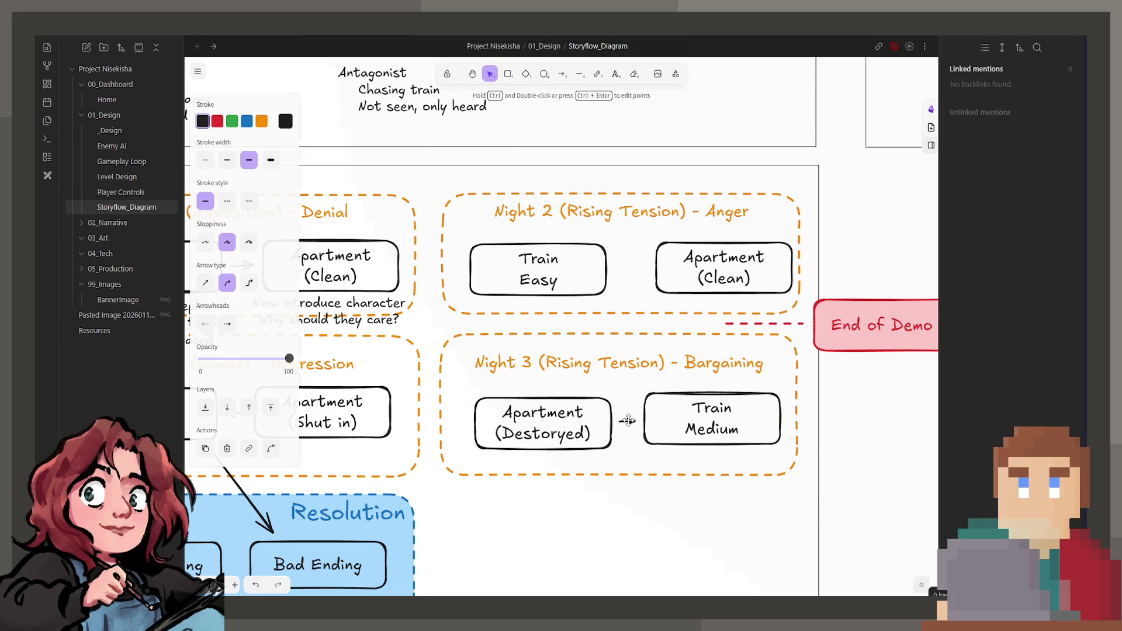
left_click_drag(578, 428, 576, 422)
left_click_drag(703, 425, 708, 423)
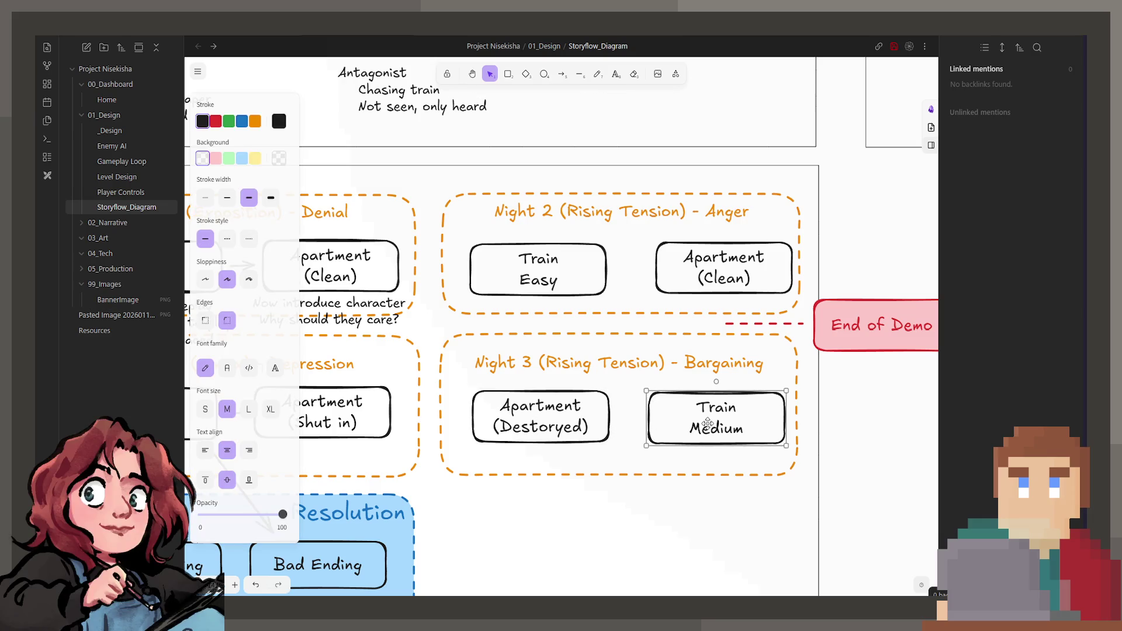
scroll(708, 424, "left", 3)
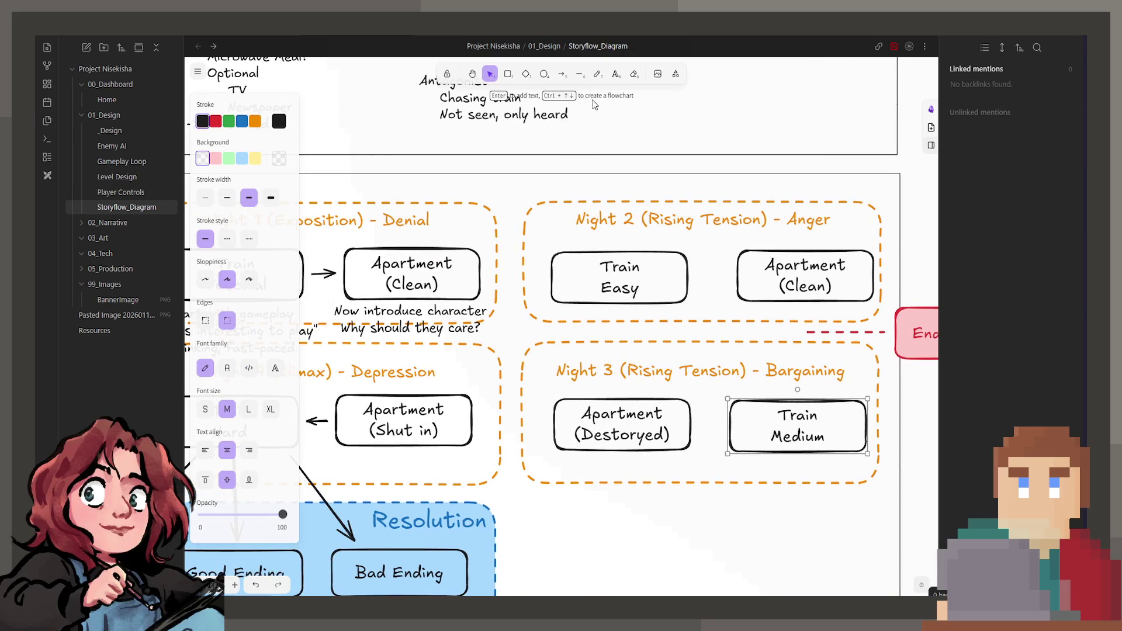
- Draw arrows from Night 1 Apartment (Clean) to Train Easy, Night 2 Apartment (Clean), and down to Train Medium
left_click(561, 76)
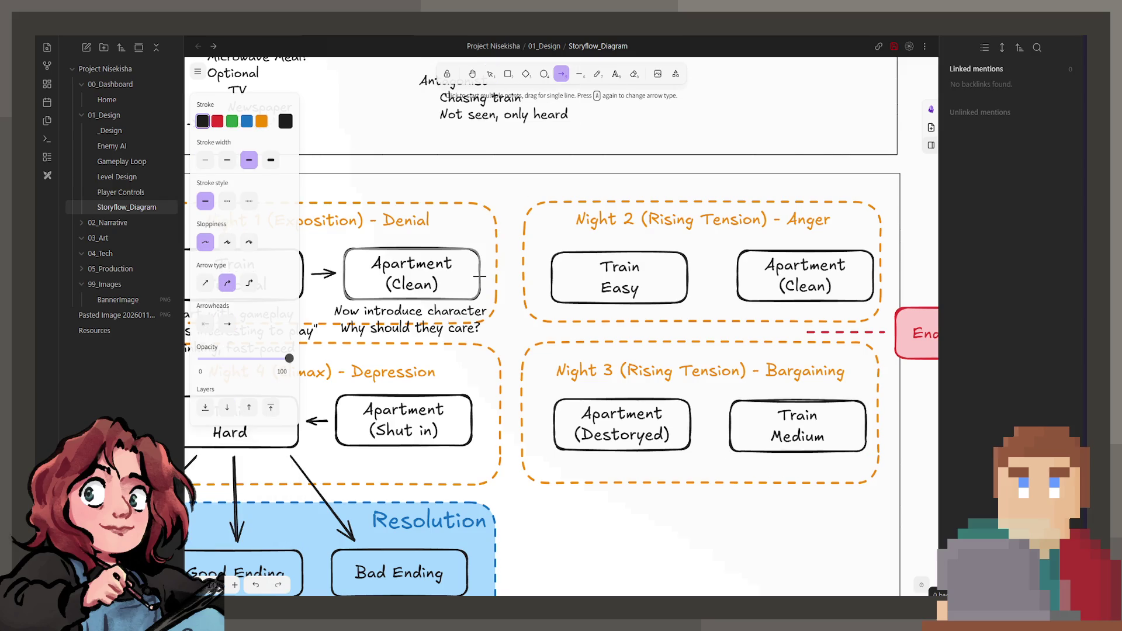
left_click_drag(488, 280, 543, 279)
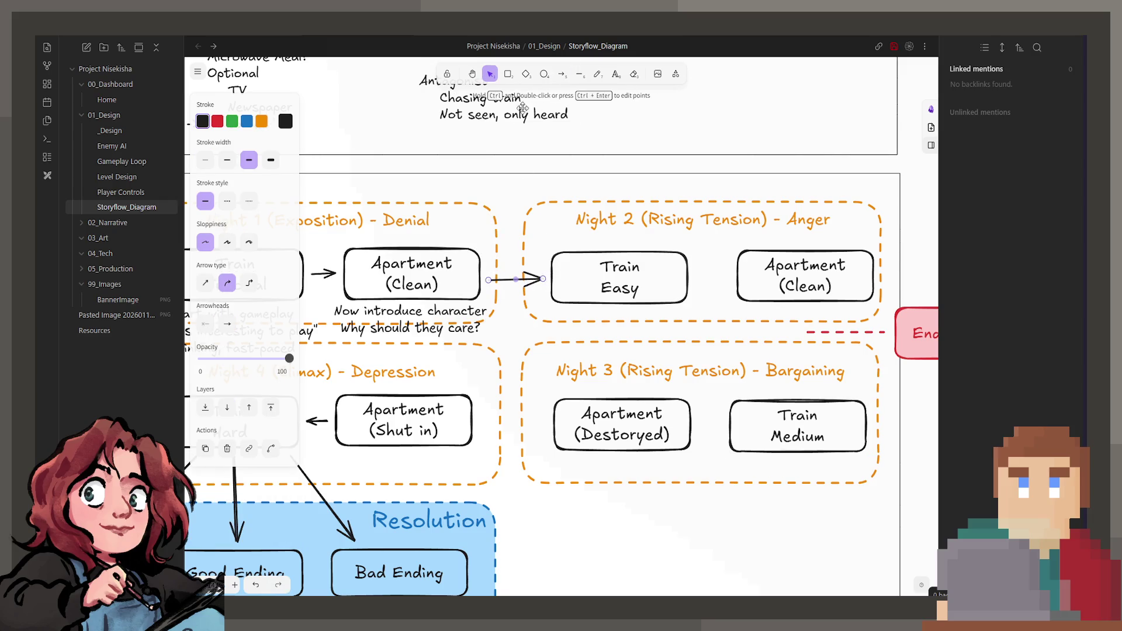
left_click(565, 80)
left_click_drag(695, 278, 748, 280)
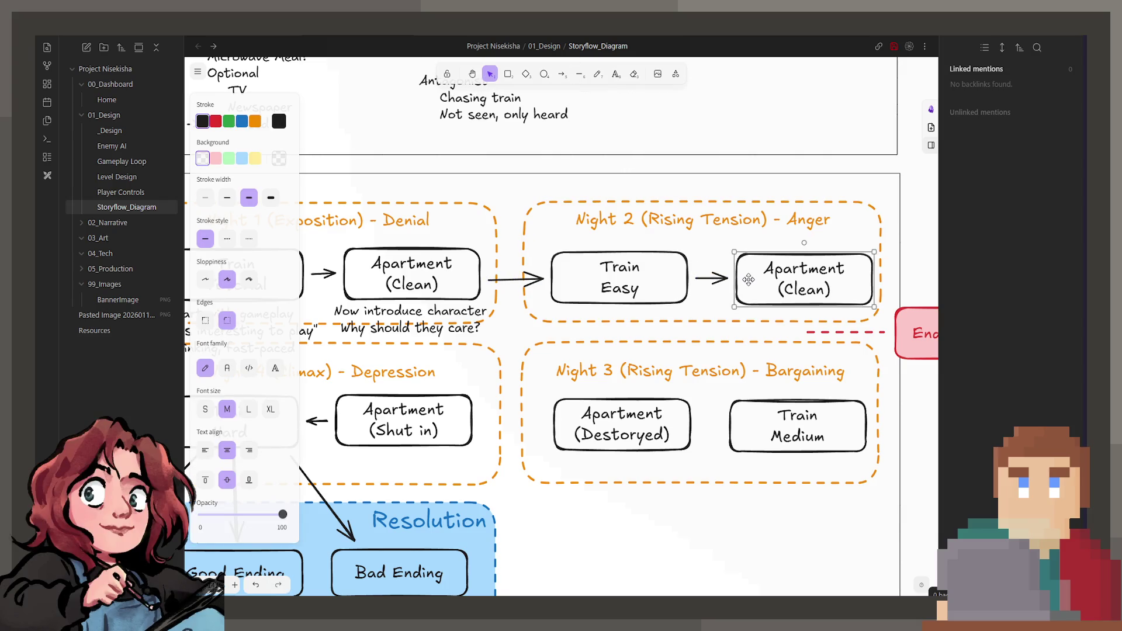
left_click(559, 76)
left_click_drag(859, 308, 859, 392)
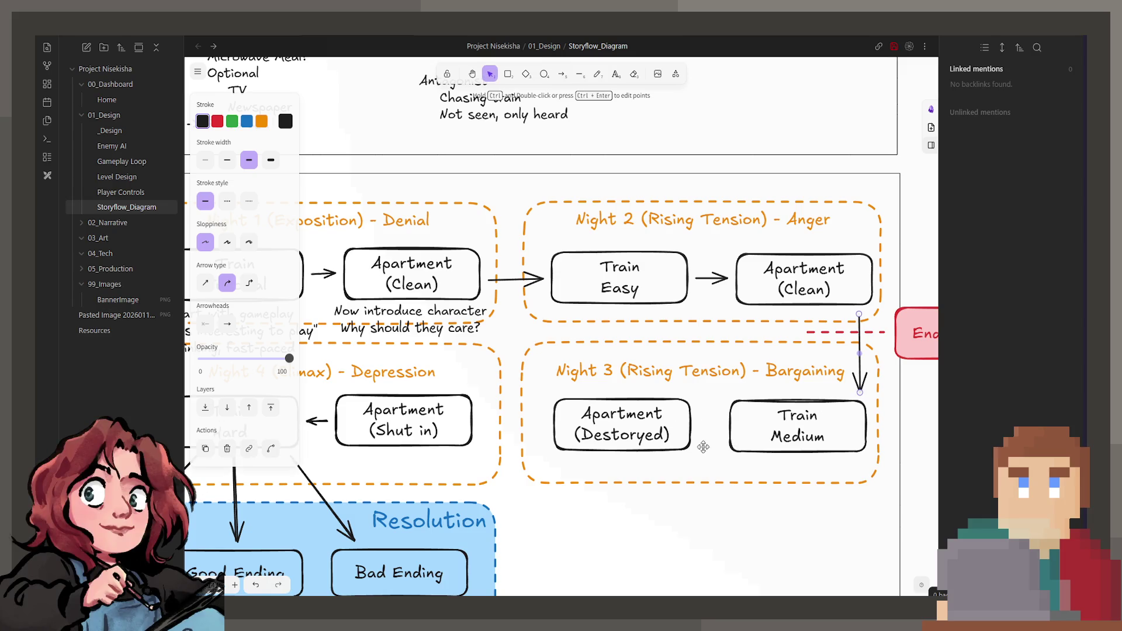
- Draw arrows from Train Medium to Apartment (Destoryed), then to Apartment (Shut in)
key("a")
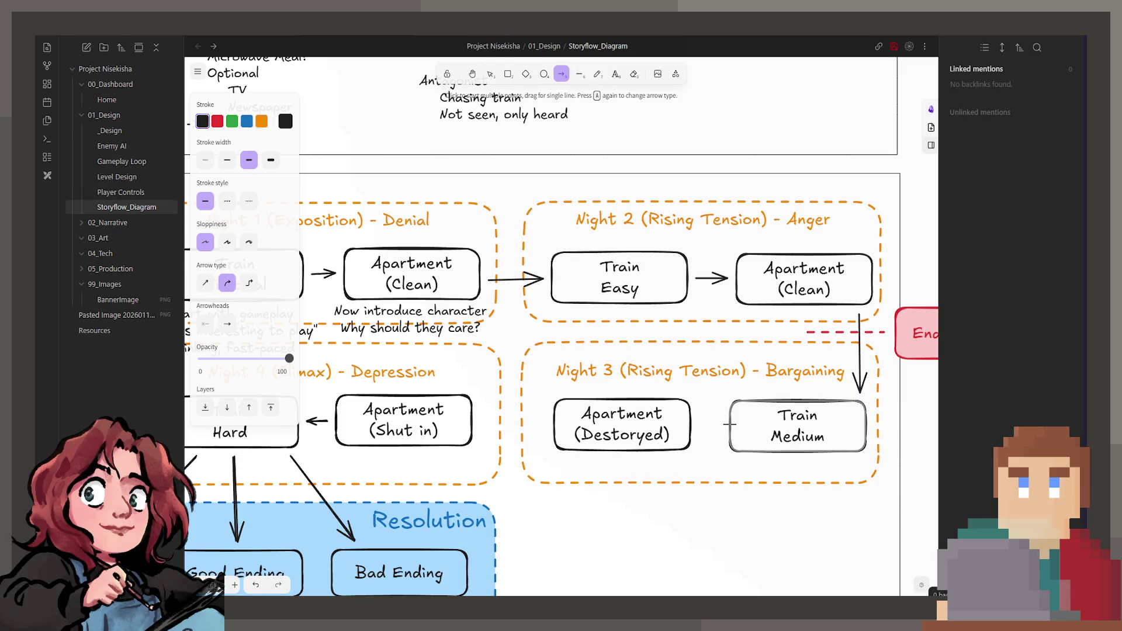
left_click_drag(730, 424, 699, 425)
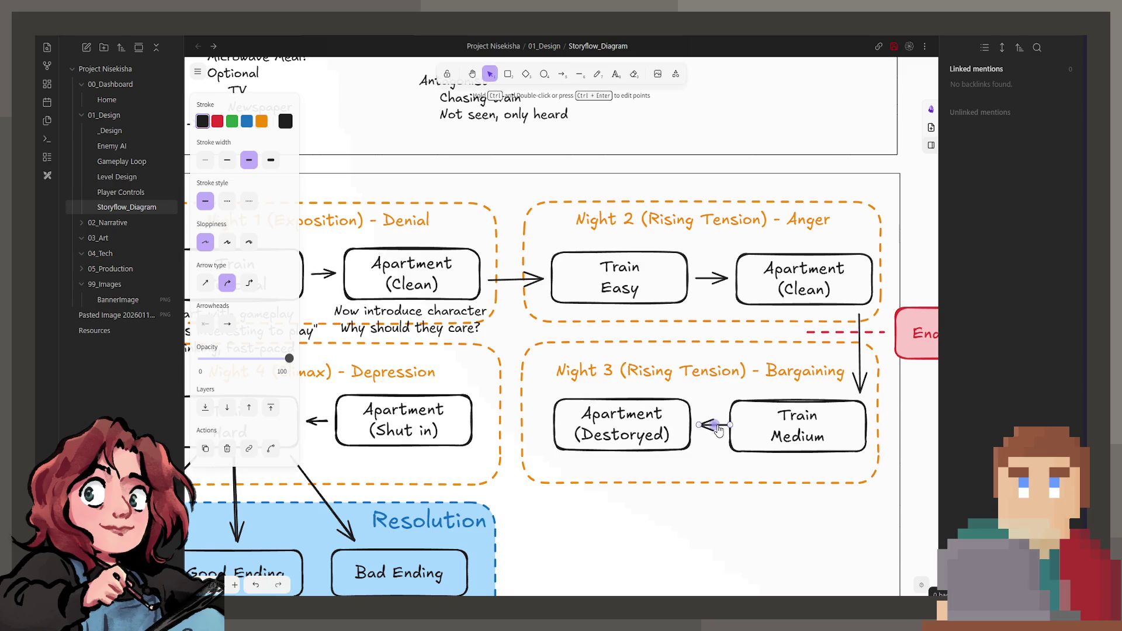
scroll(749, 378, "left", 3)
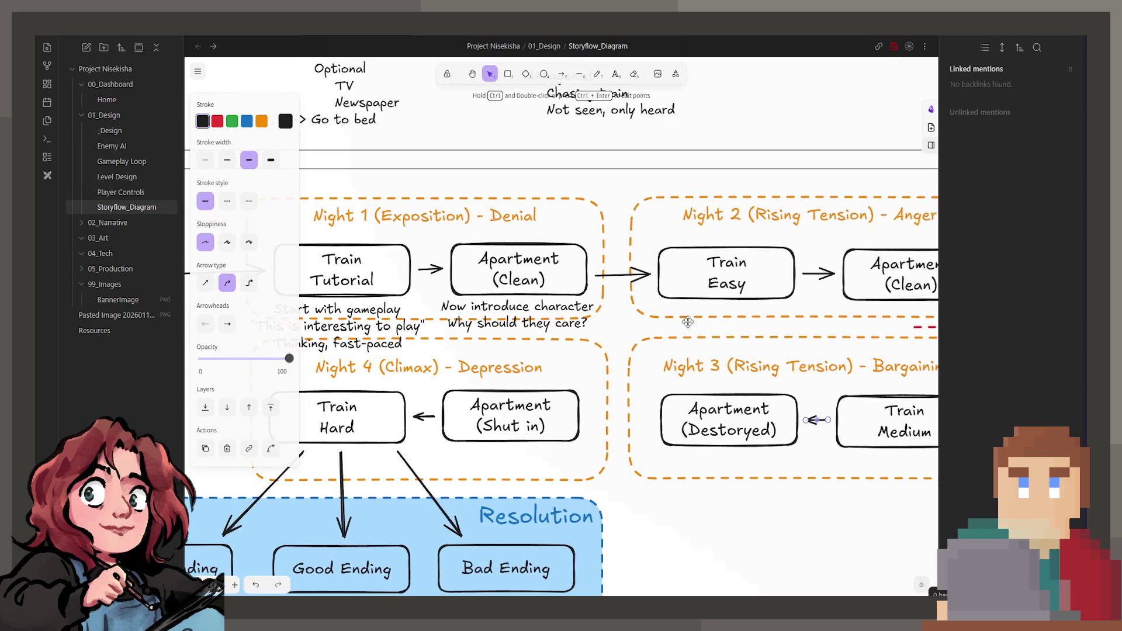
key("a")
left_click_drag(659, 418, 587, 417)
key("Escape")
scroll(672, 517, "down", 3, "ctrl")
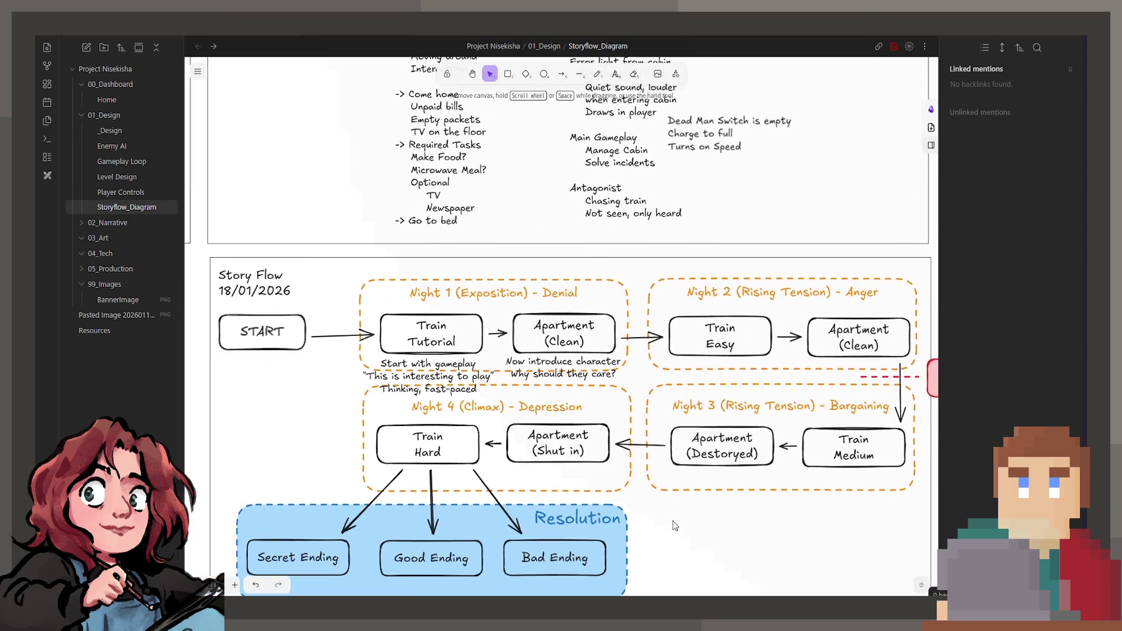
scroll(625, 497, "down", 1, "ctrl")
scroll(563, 330, "up", 2, "ctrl")
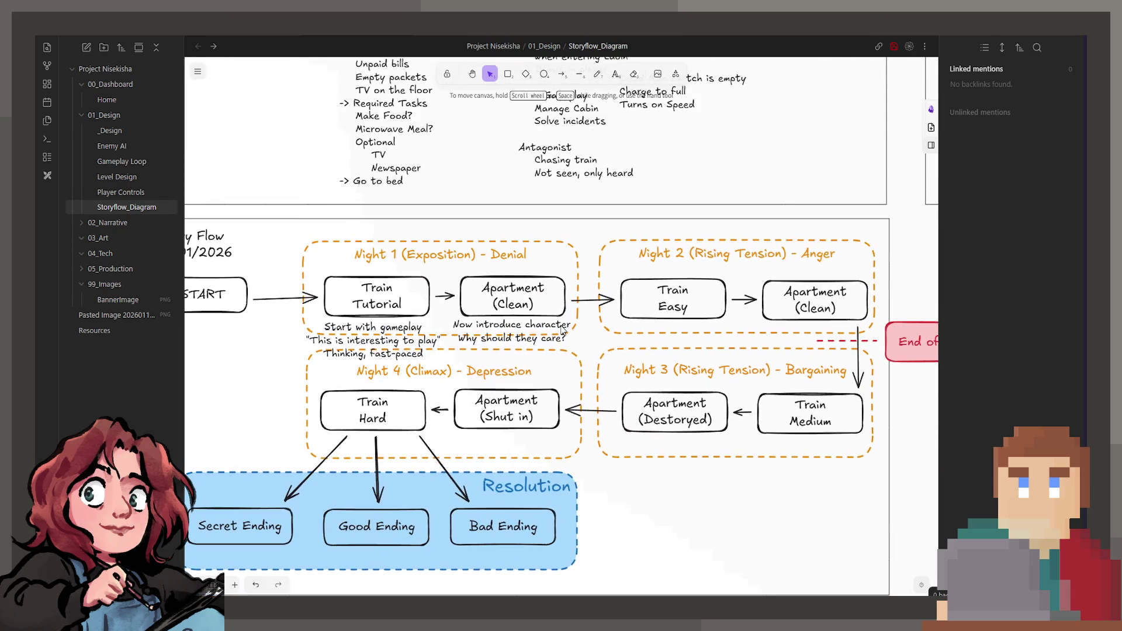
- Copy the Night 1 note beneath Apartment (Shut in) and change its text to 'Break the routine'
left_click(562, 331)
mouse_move(554, 332)
left_mouse_down()
mouse_move(591, 427)
mouse_move(522, 447)
left_mouse_up()
double_click(522, 448)
type("Break the routine")
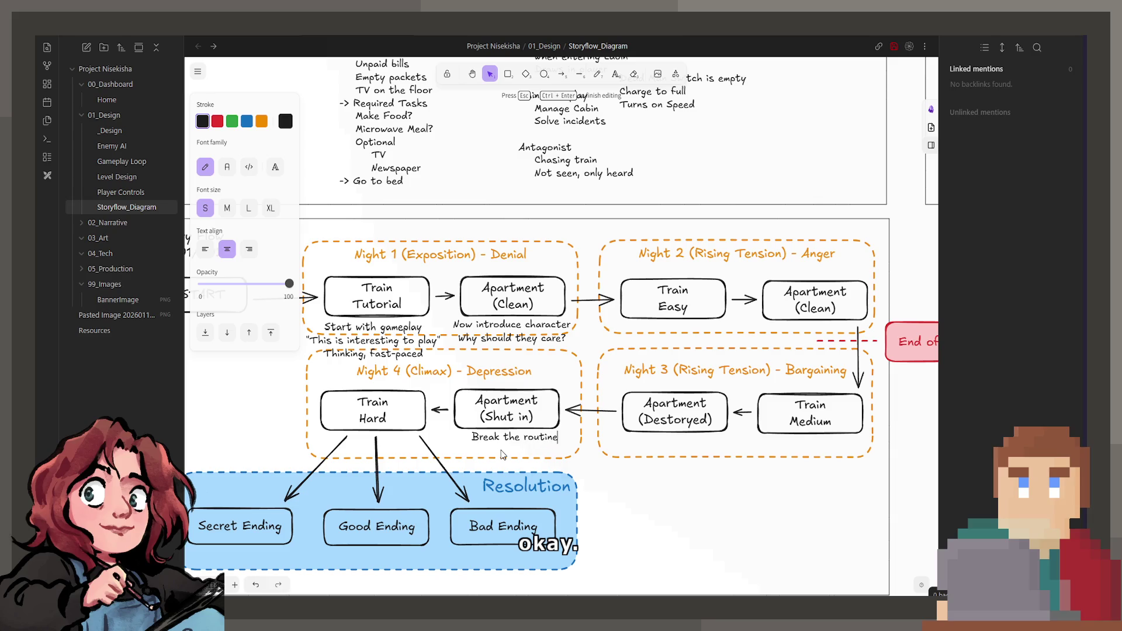
left_click(676, 488)
left_click_drag(536, 434, 527, 435)
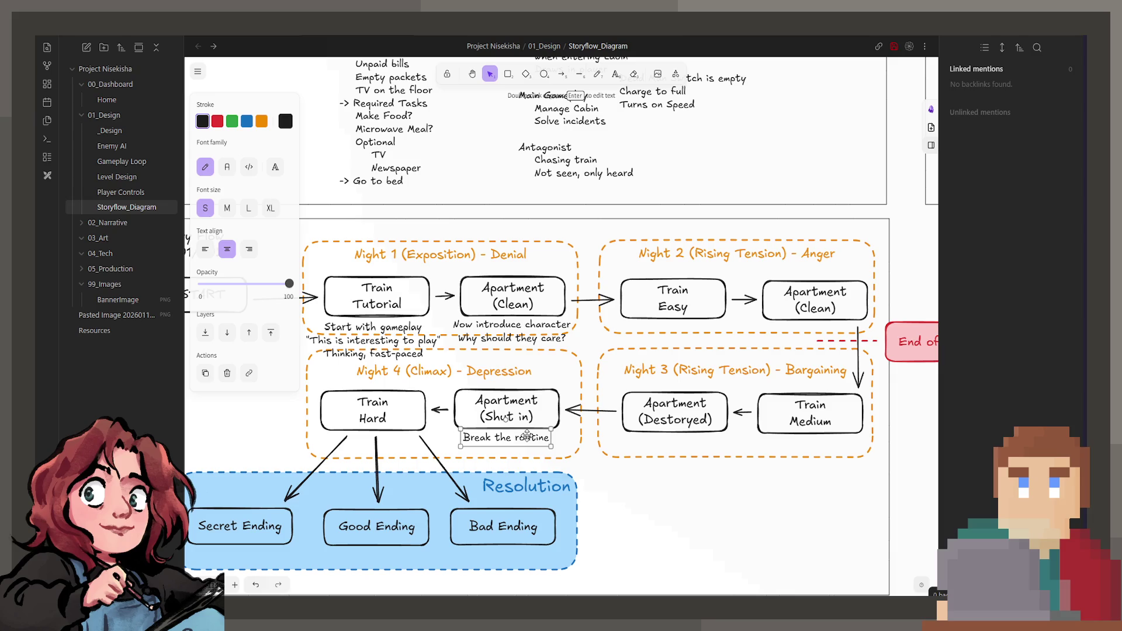
key("Escape")
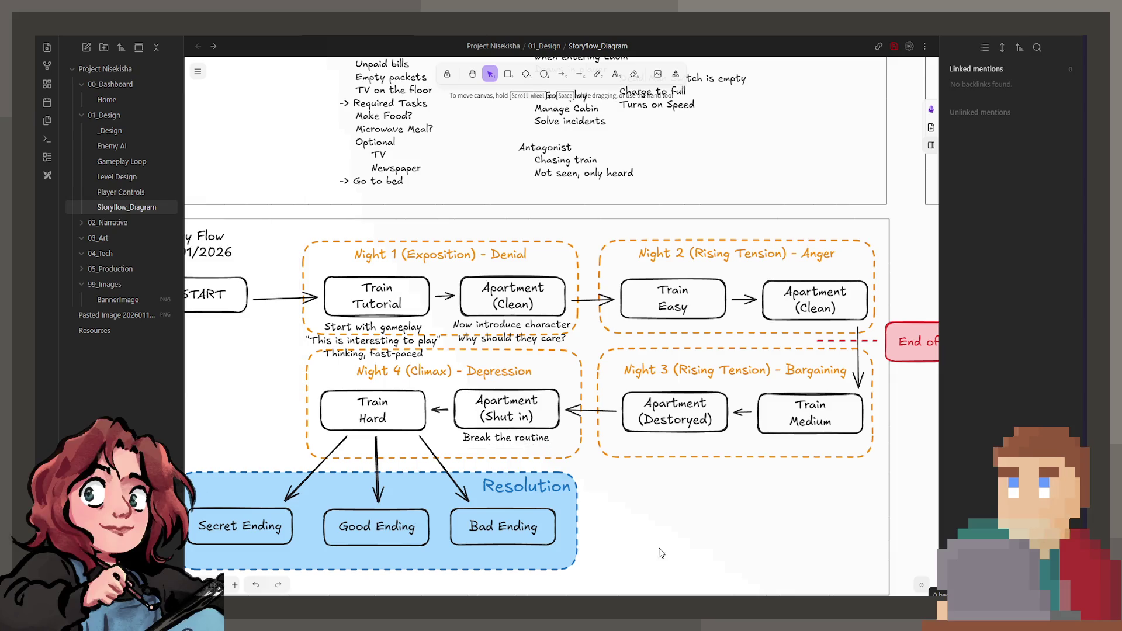
scroll(651, 517, "up", 2)
scroll(651, 517, "left", 2)
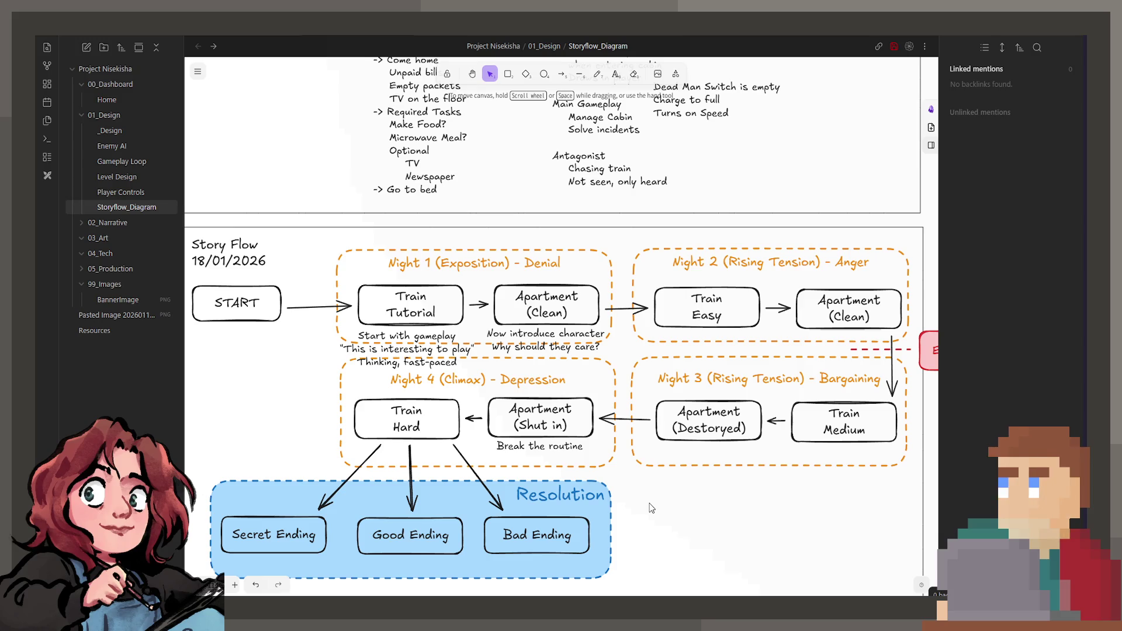
double_click(564, 444)
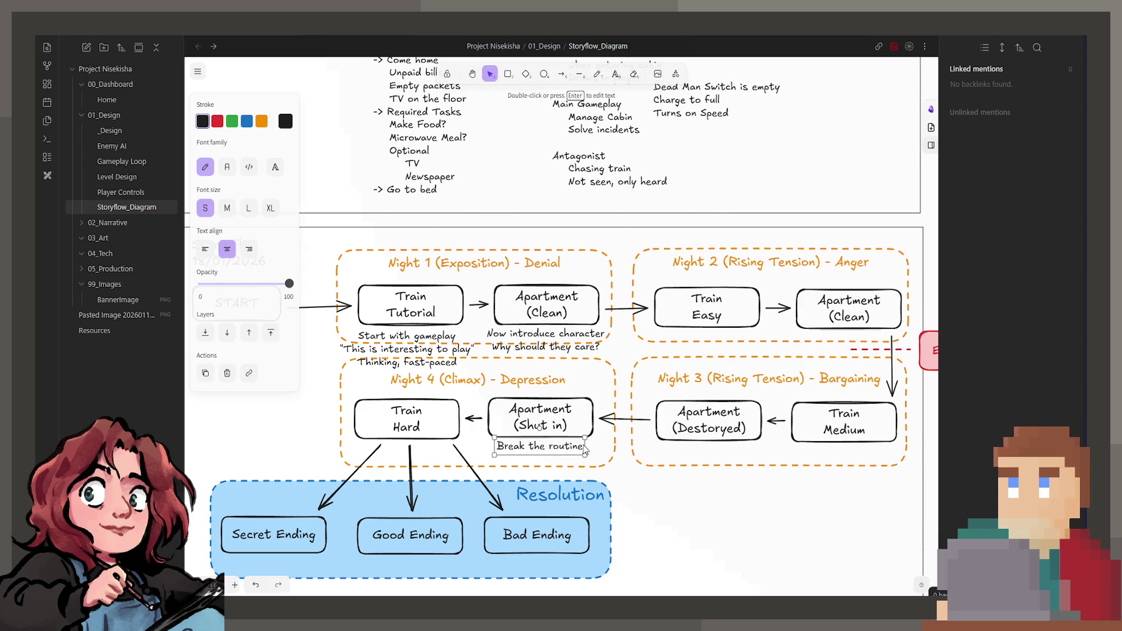
- Add the second line 'Make it clear "This is the end"' under 'Break the routine'
key("End")
key("Return")
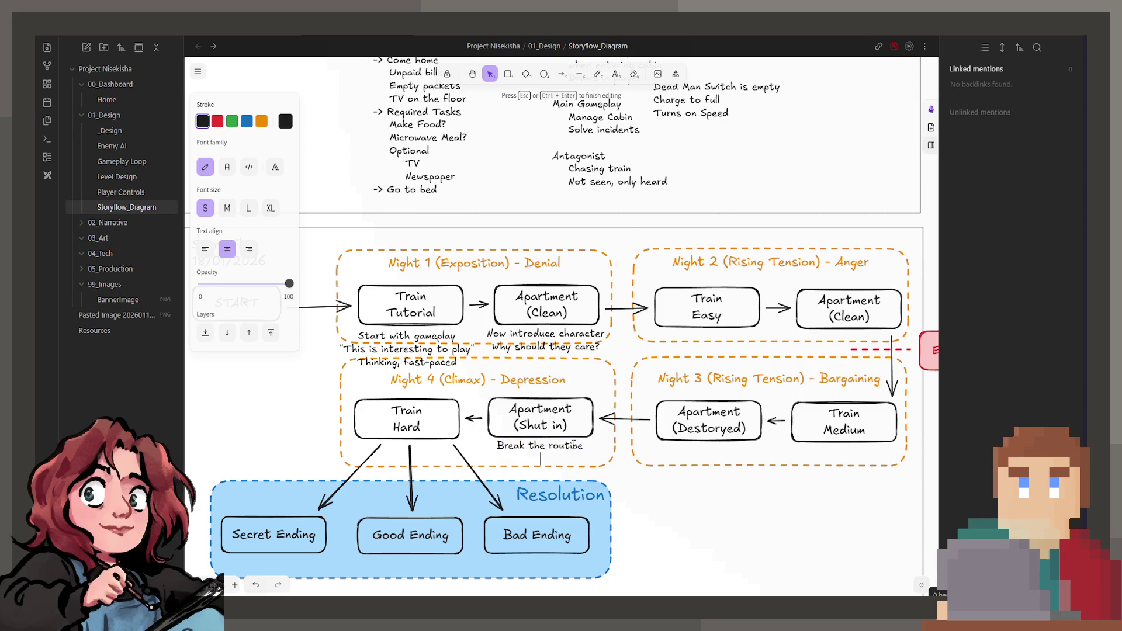
type("e it clear @")
key("BackSpace")
type("\"This is the")
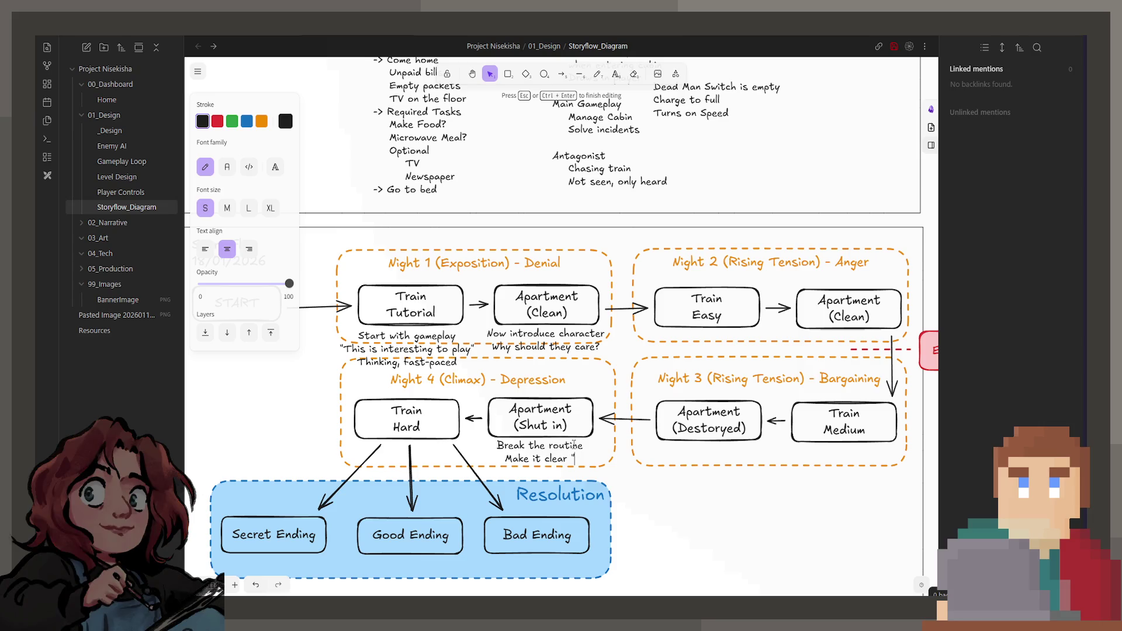
key("BackSpace")
key("BackSpace")
type("he last")
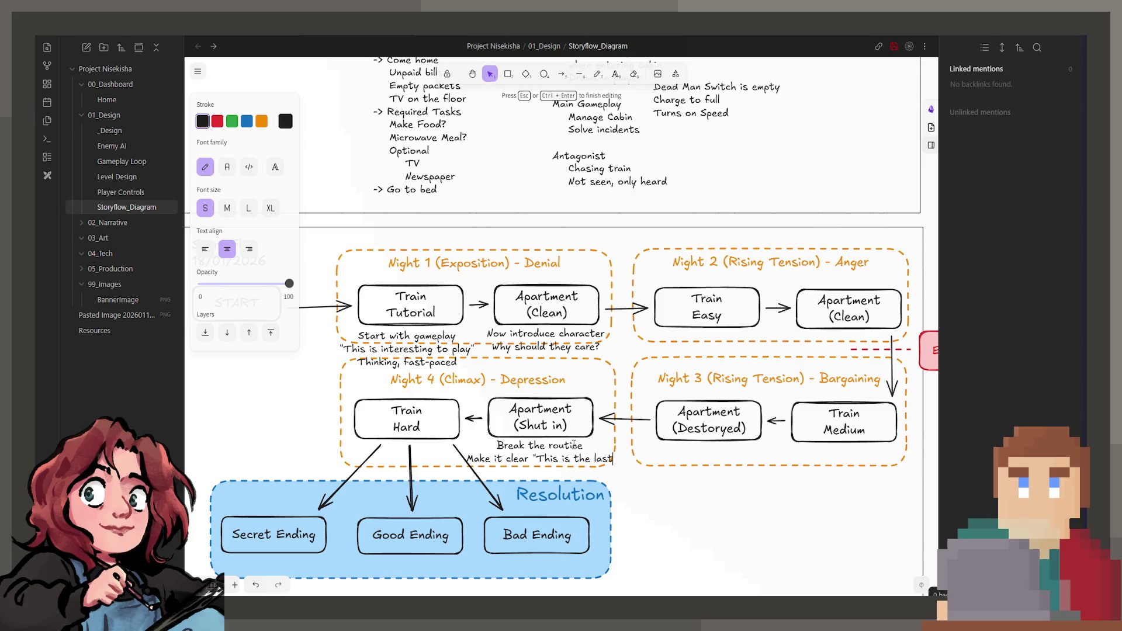
key("BackSpace")
key("BackSpace")
key("BackSpace")
key("BackSpace")
type("e")
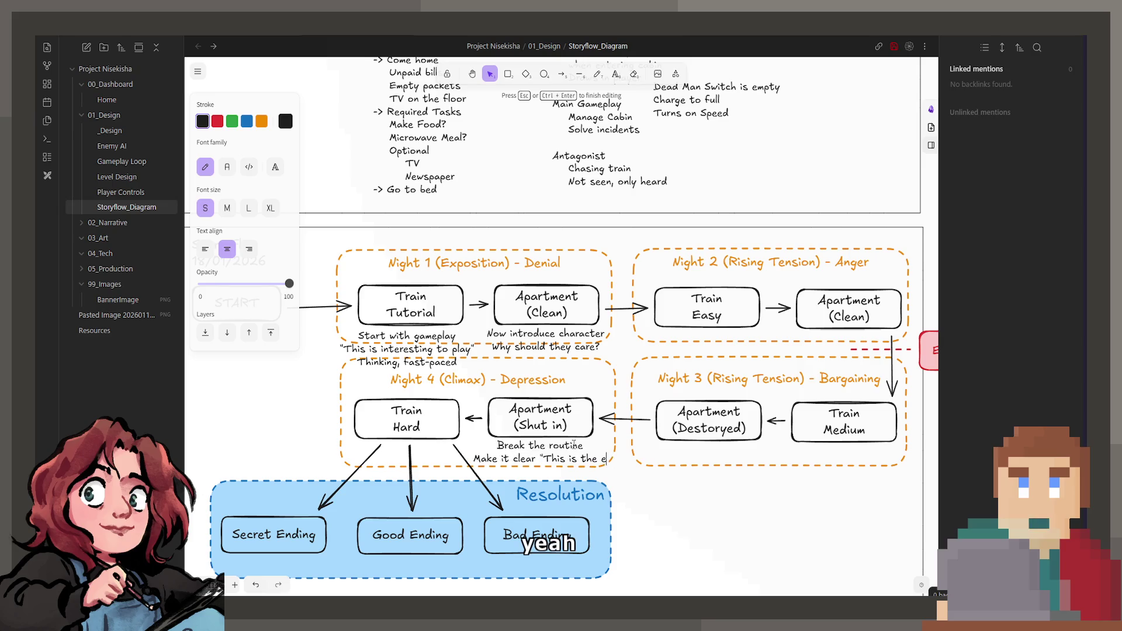
type("nd\"")
key("Escape")
left_click_drag(574, 445, 611, 413)
left_click(611, 413)
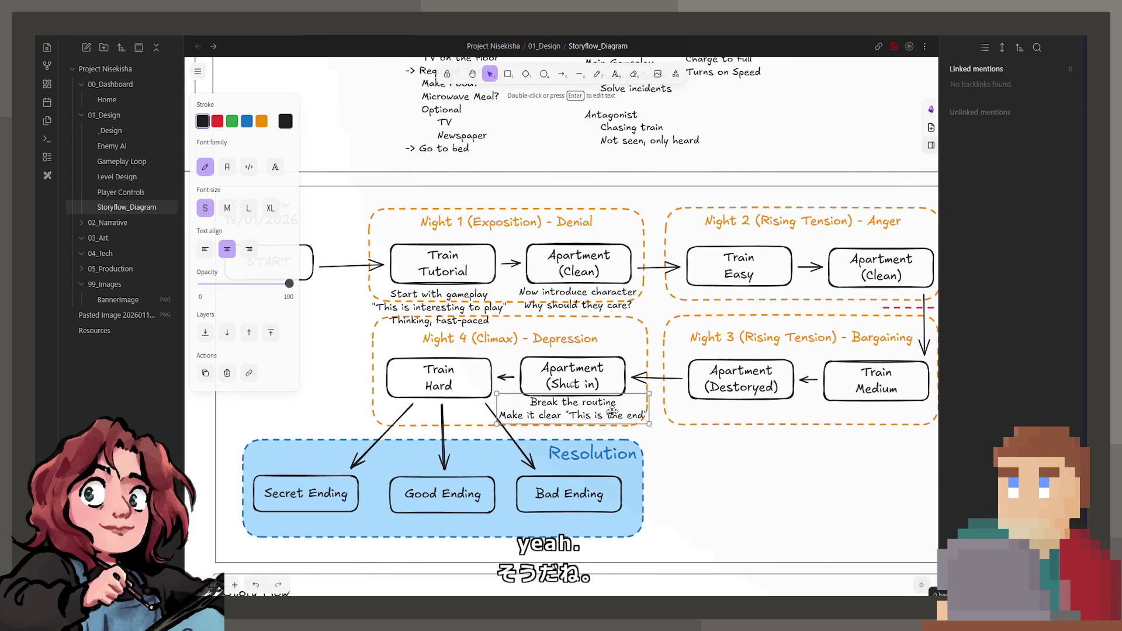
left_click(686, 457)
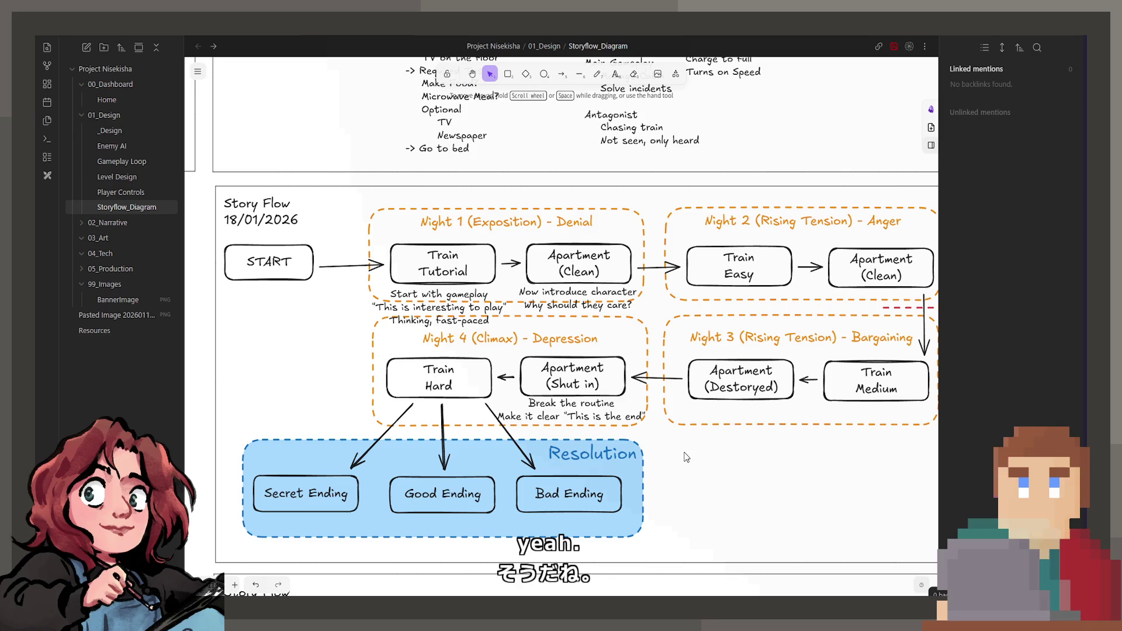